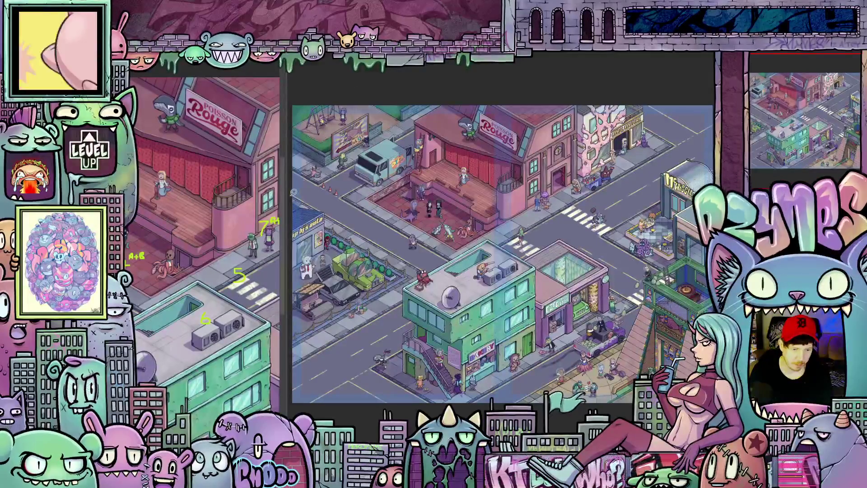
Widen the canvas by moving the panel divider left so the city scene displays larger
drag(287, 198, 245, 204)
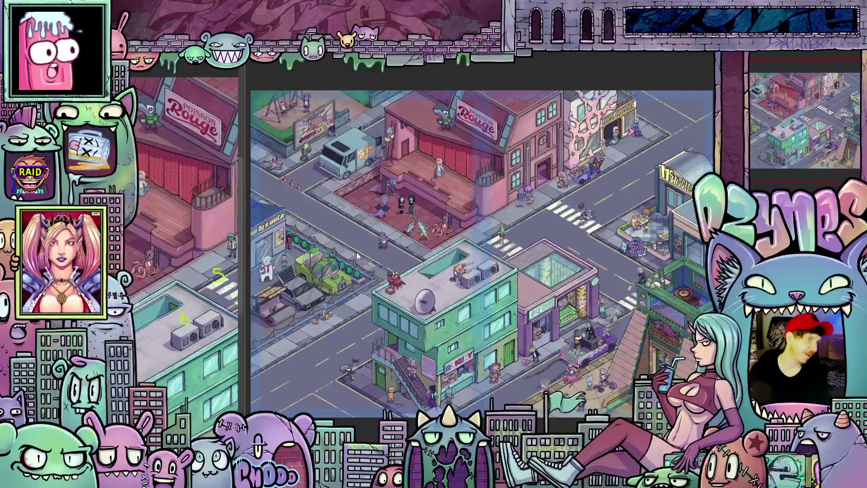
scroll(397, 282, up, 5)
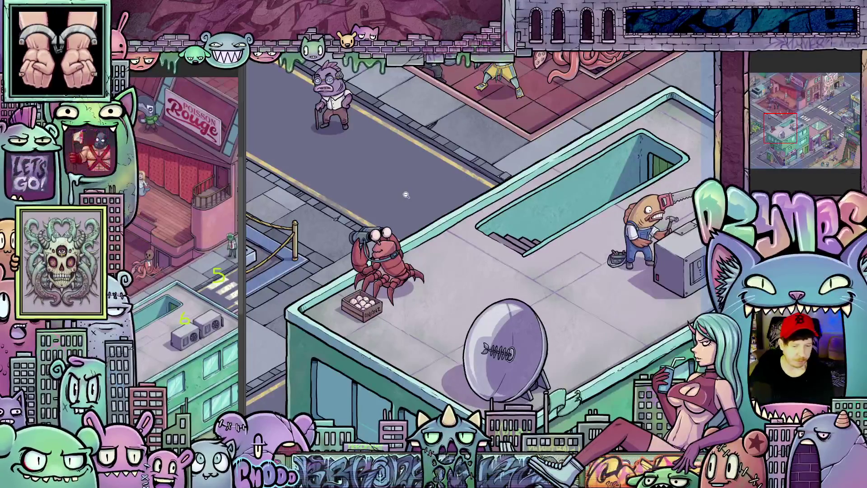
scroll(417, 179, down, 2)
scroll(418, 179, down, 1)
scroll(413, 181, down, 1)
scroll(409, 183, up, 1)
scroll(406, 185, up, 3)
scroll(404, 186, down, 2)
scroll(394, 191, down, 1)
scroll(372, 202, up, 1)
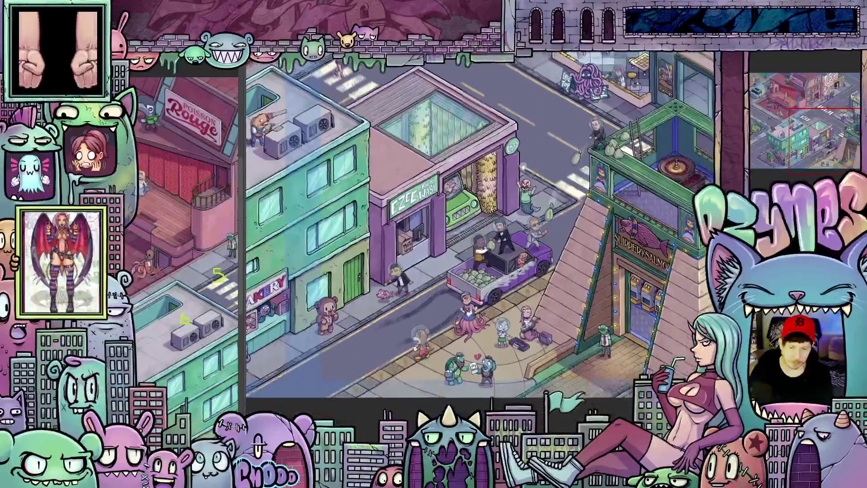
scroll(488, 269, up, 2)
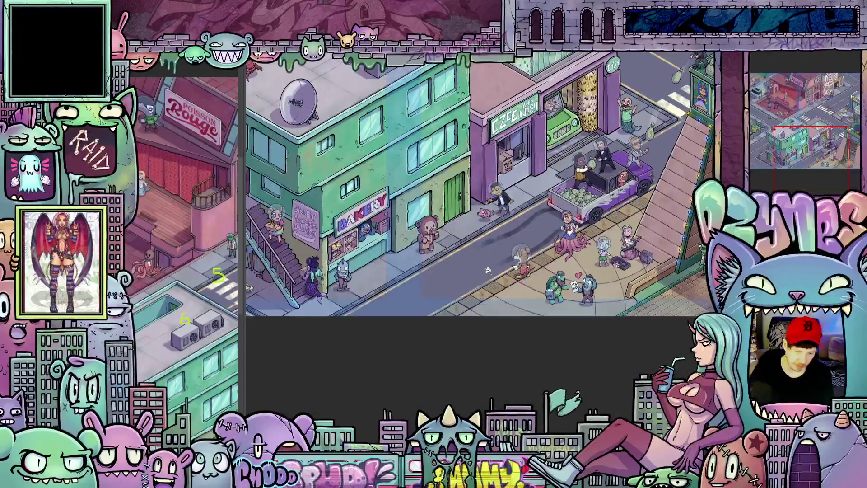
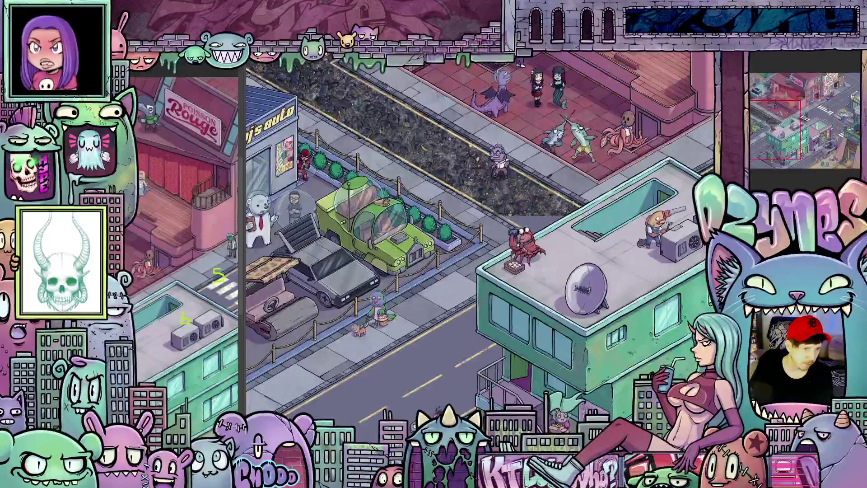
scroll(451, 257, up, 2)
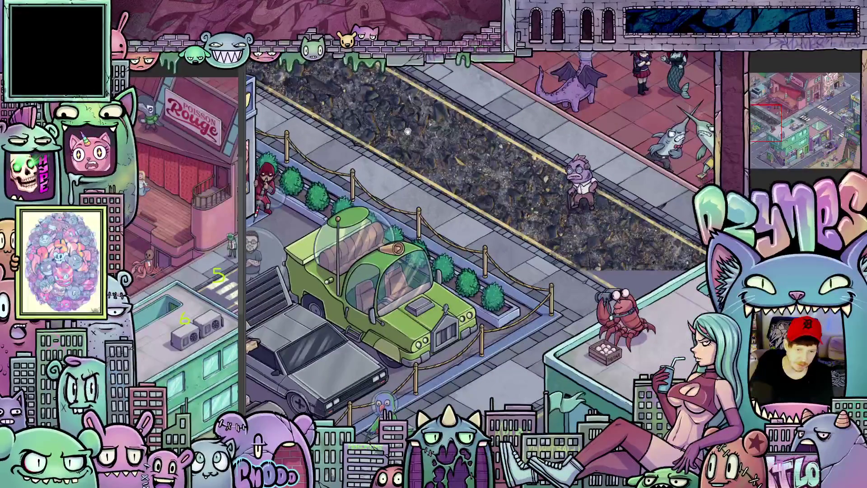
scroll(451, 257, up, 2)
scroll(451, 257, down, 1)
scroll(452, 257, down, 1)
scroll(420, 261, down, 1)
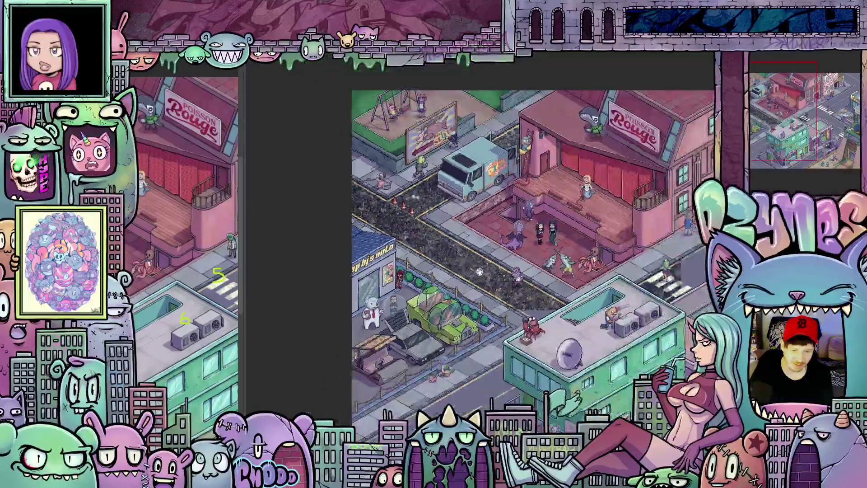
scroll(392, 263, up, 1)
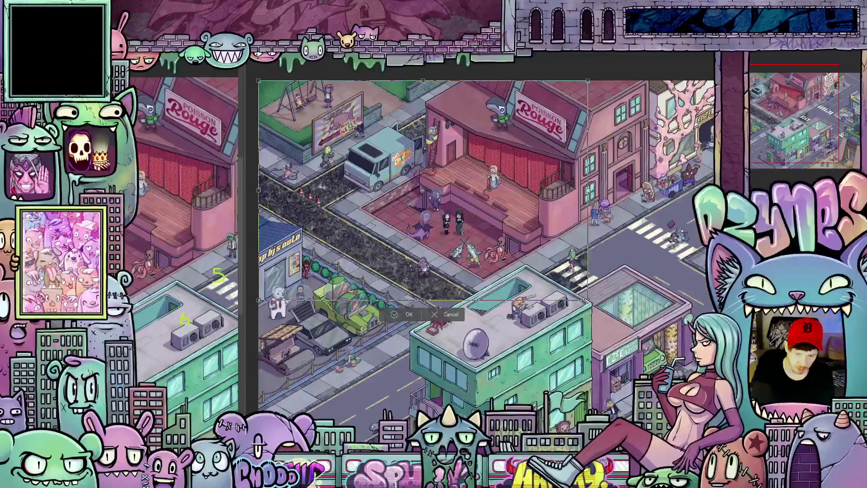
Scale the rock texture down in stages to a small patch on the road beside the cones
drag(572, 292, 383, 167)
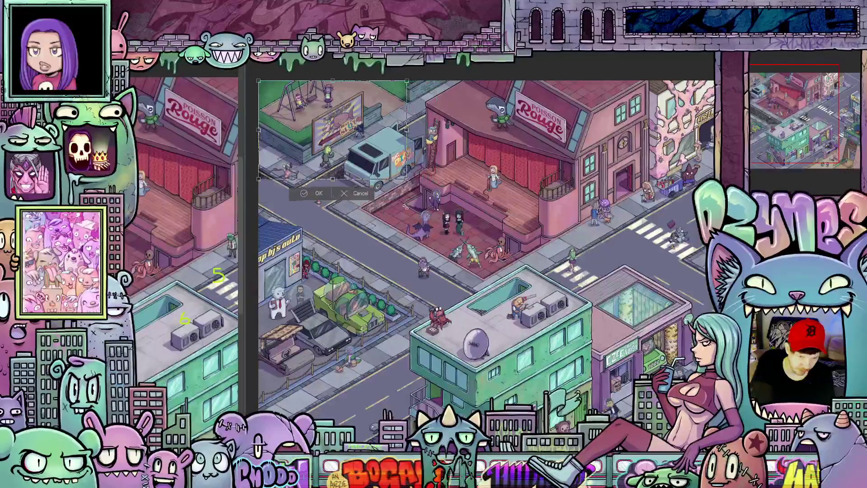
mouse_move(261, 169)
mouse_down()
mouse_move(338, 230)
mouse_move(314, 214)
mouse_up()
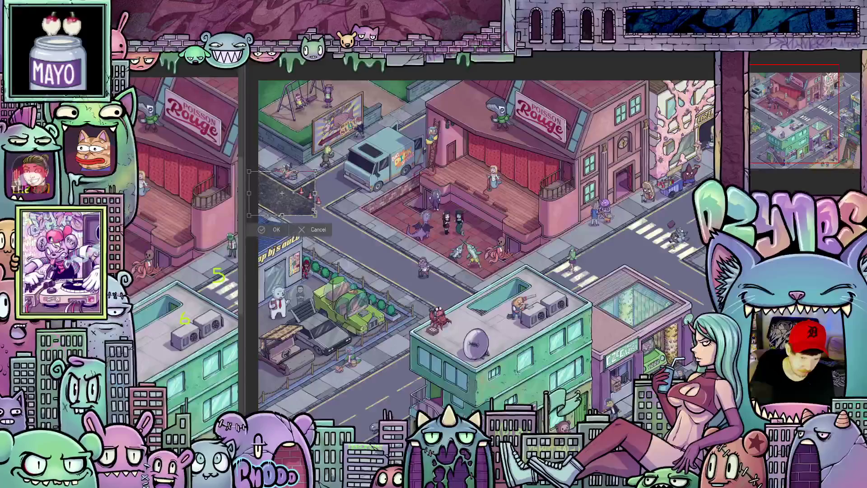
scroll(315, 215, up, 3)
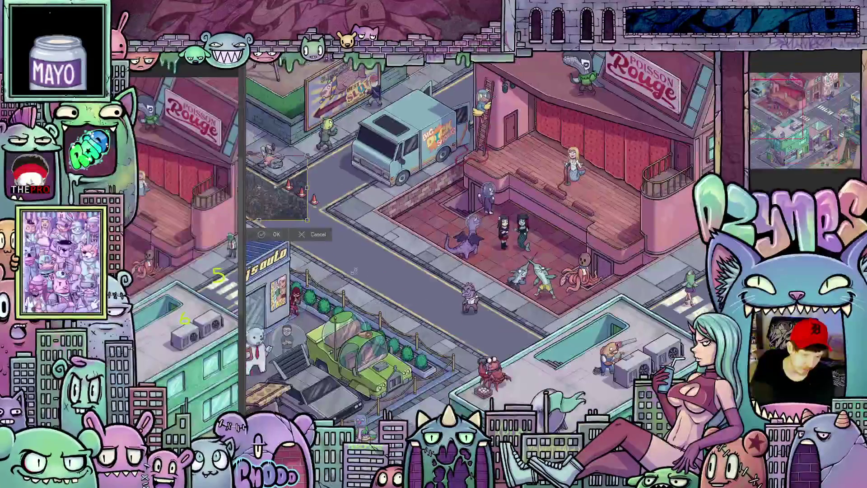
drag(306, 221, 395, 223)
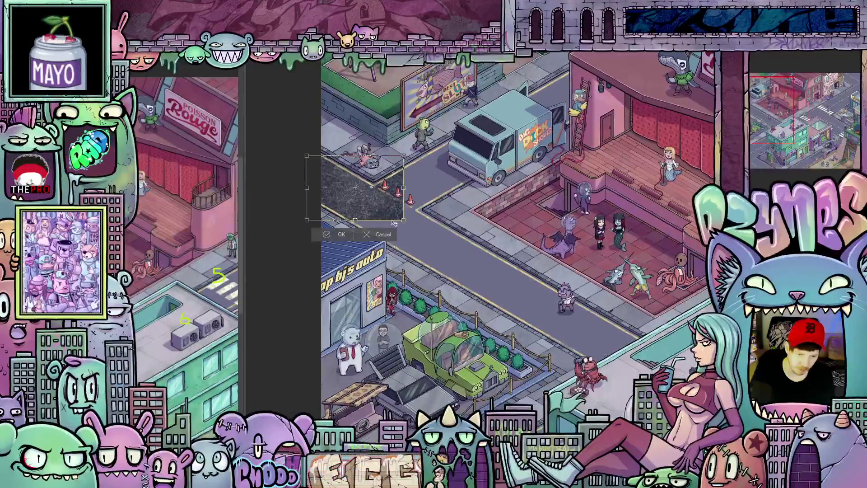
scroll(388, 201, up, 2)
scroll(407, 224, up, 1)
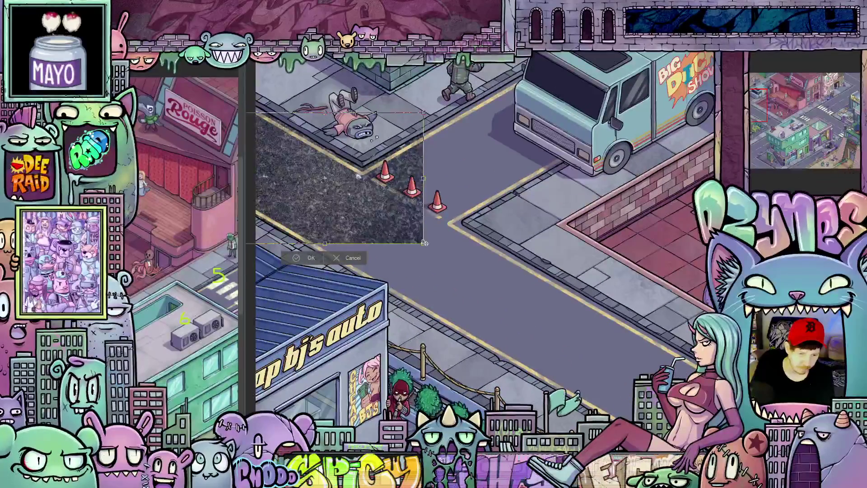
drag(422, 244, 410, 234)
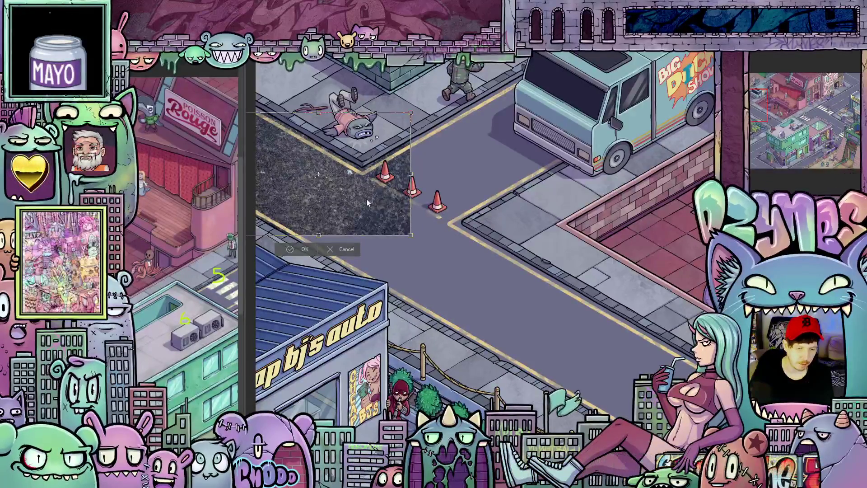
scroll(411, 234, up, 1)
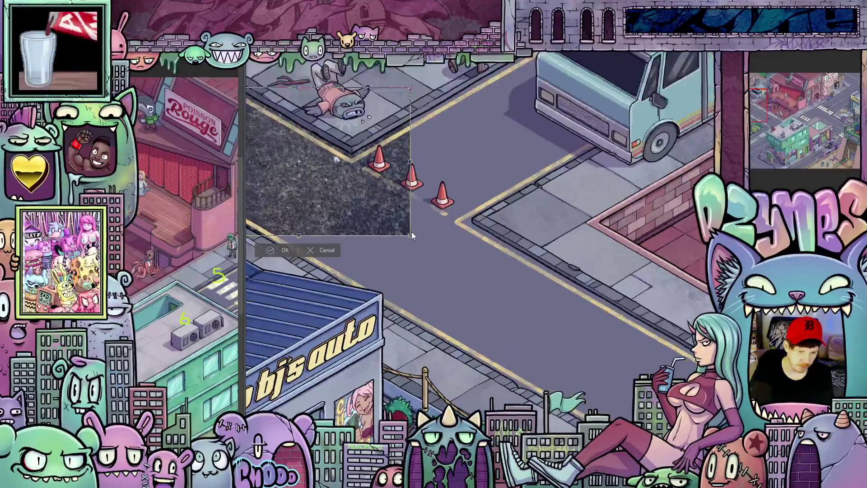
scroll(410, 234, up, 1)
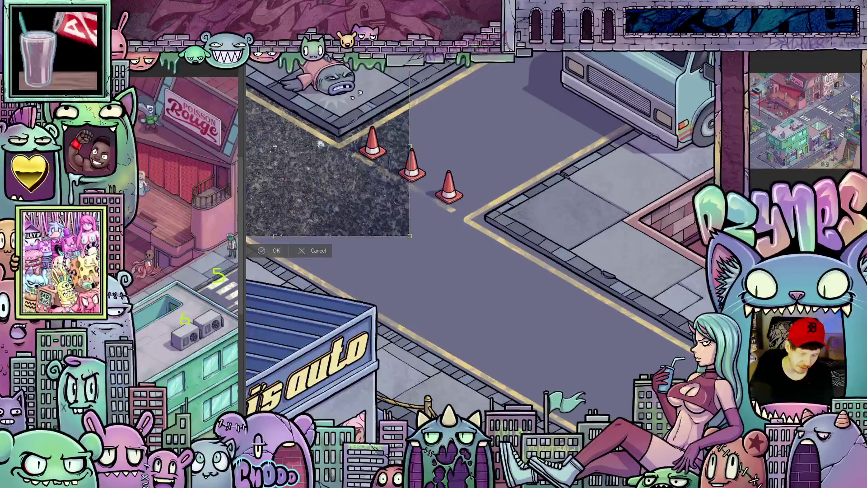
drag(392, 264, 539, 264)
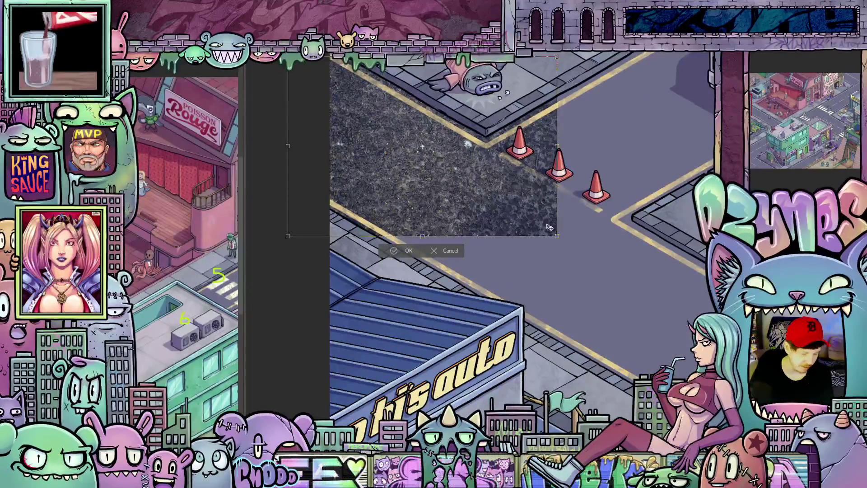
mouse_move(550, 228)
mouse_down()
mouse_move(395, 144)
mouse_move(422, 188)
mouse_move(412, 182)
mouse_up()
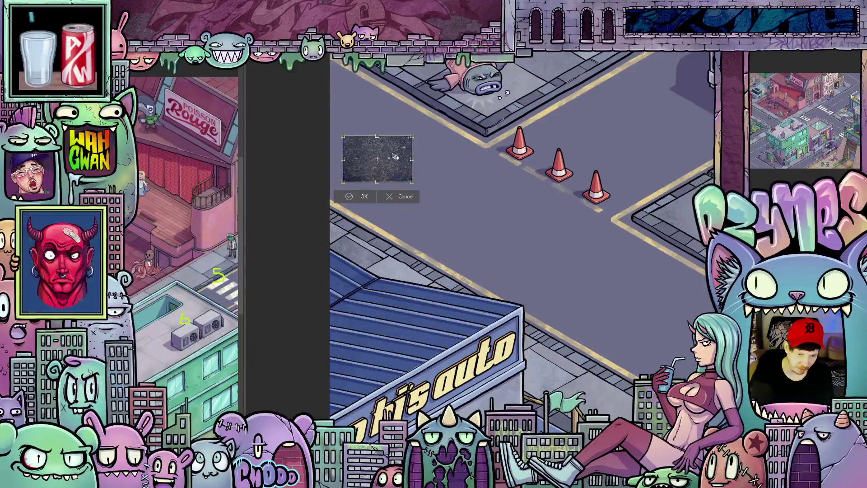
scroll(395, 158, up, 2)
scroll(395, 157, up, 1)
scroll(395, 157, down, 2)
scroll(394, 157, down, 2)
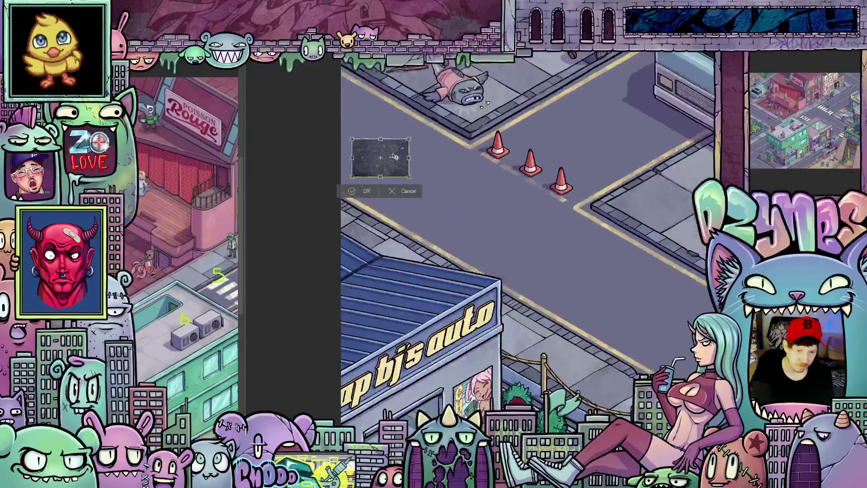
scroll(394, 157, down, 1)
scroll(442, 181, down, 3)
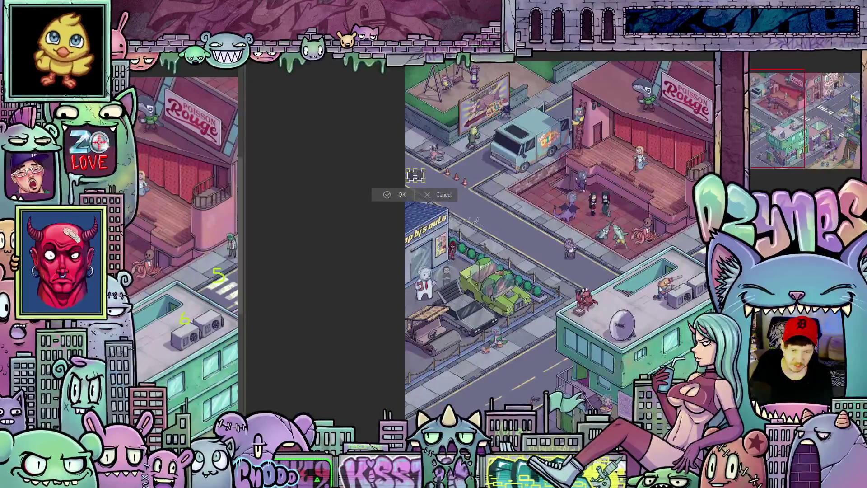
Commit the shrunken texture, paste a second patch, enlarge it over the road and commit
key(Return)
drag(549, 235, 399, 212)
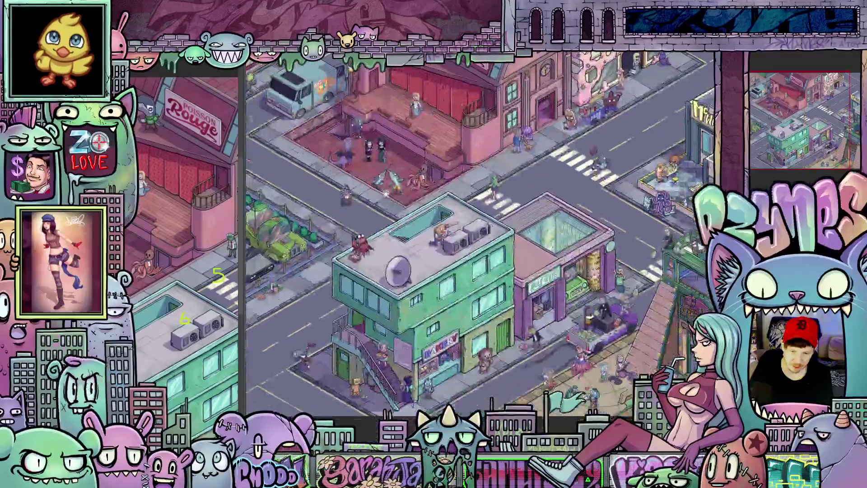
scroll(398, 212, down, 2)
key(ctrl+v)
scroll(400, 217, up, 3)
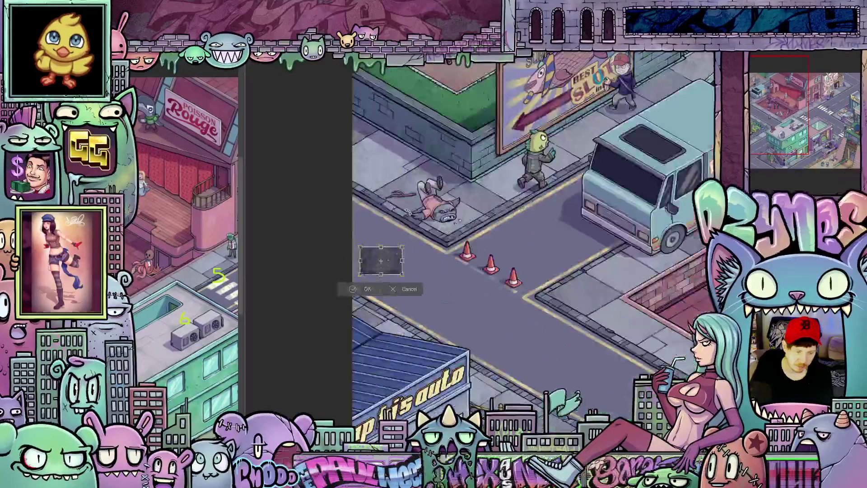
scroll(404, 232, up, 2)
scroll(371, 273, up, 2)
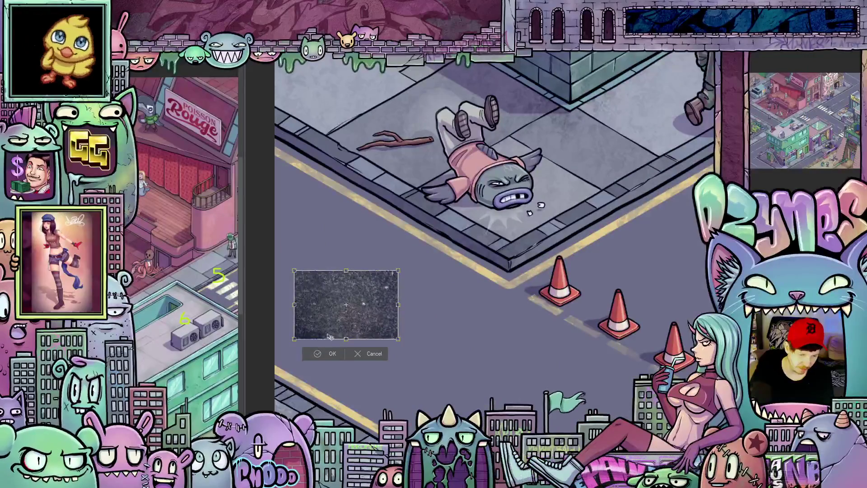
drag(399, 339, 447, 319)
key(Return)
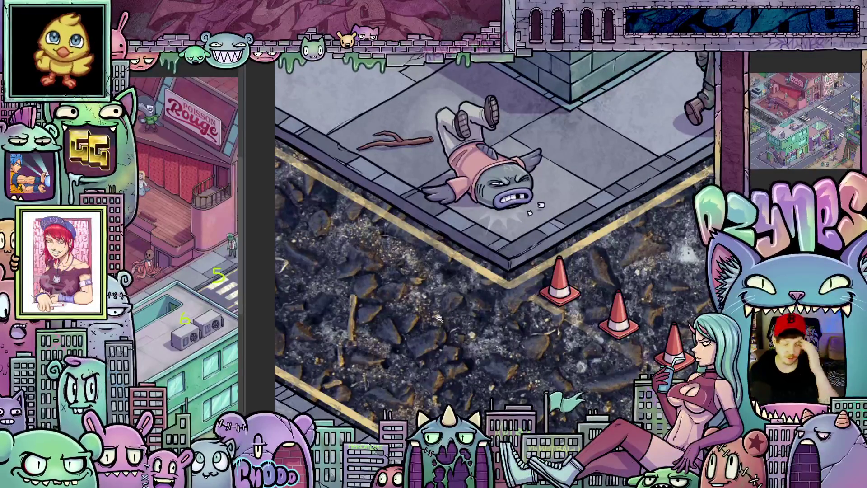
scroll(438, 319, down, 2)
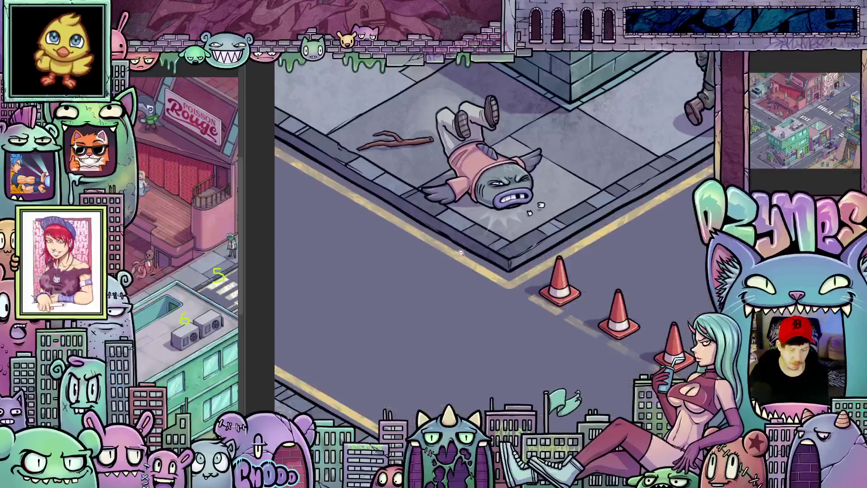
scroll(437, 319, down, 2)
scroll(437, 318, down, 2)
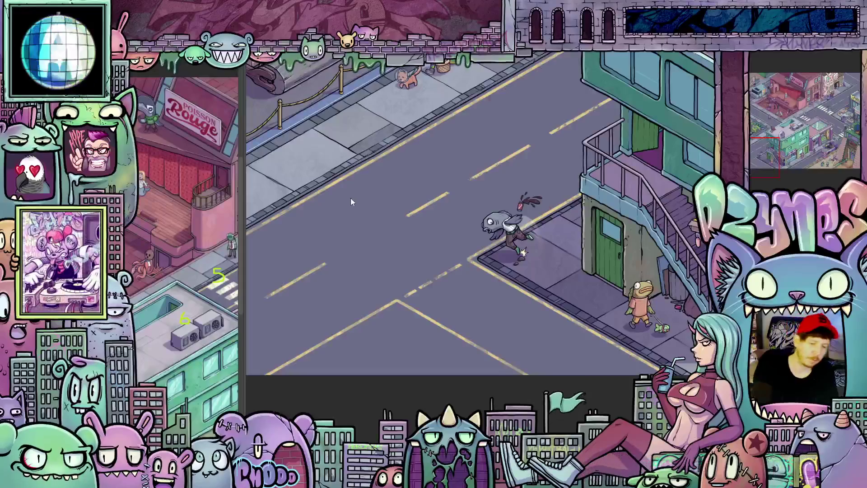
Stamp three crack marks onto the grey road with the crack brush
click(350, 211)
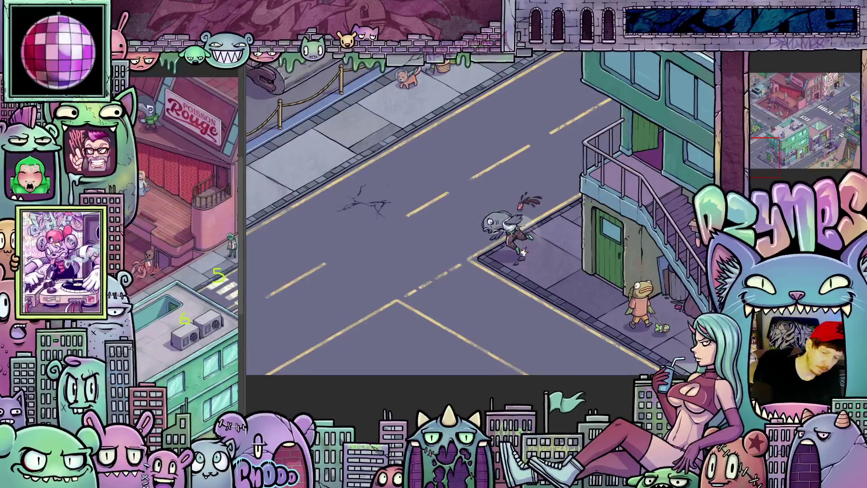
click(583, 258)
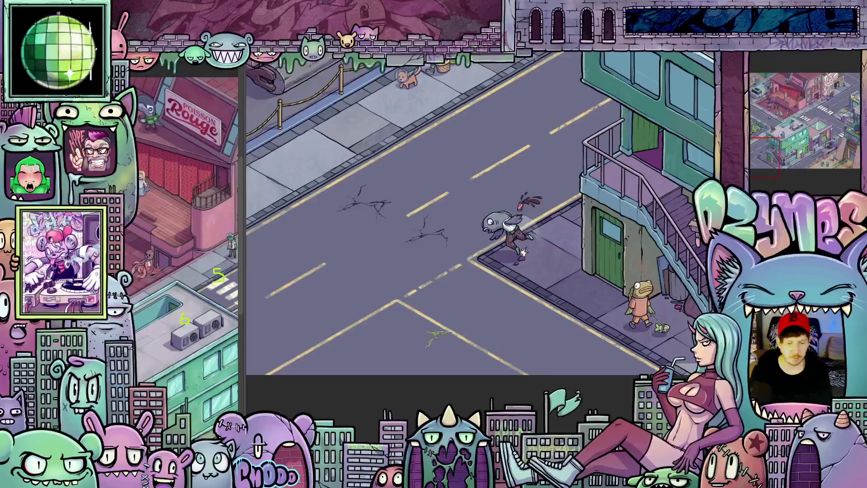
click(406, 327)
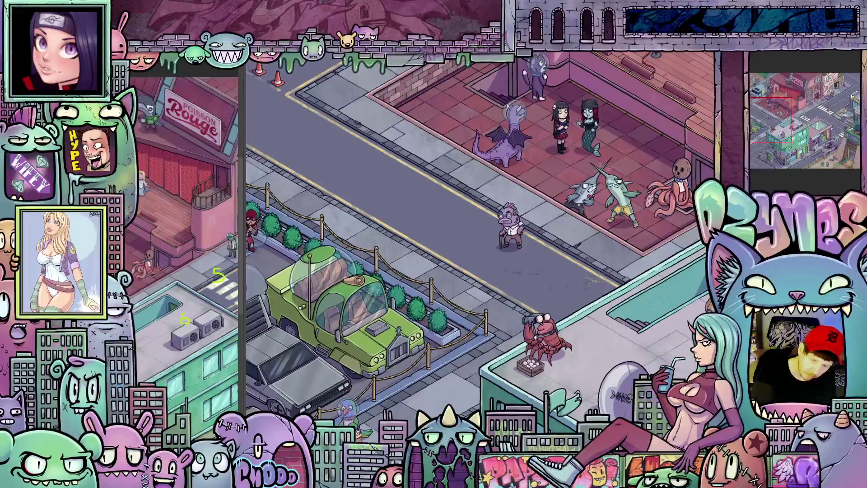
Pan across the plaza and cones toward the van, auto shop and billboard corner
drag(426, 210, 507, 281)
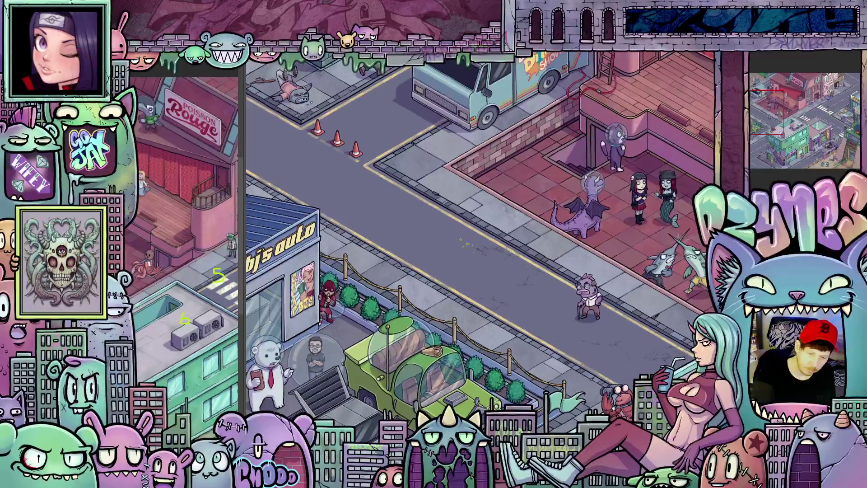
drag(475, 248, 546, 306)
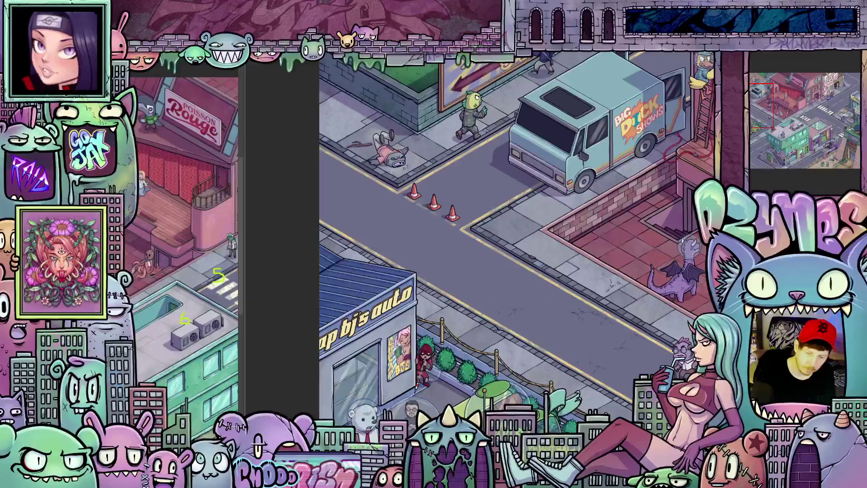
drag(462, 293, 510, 334)
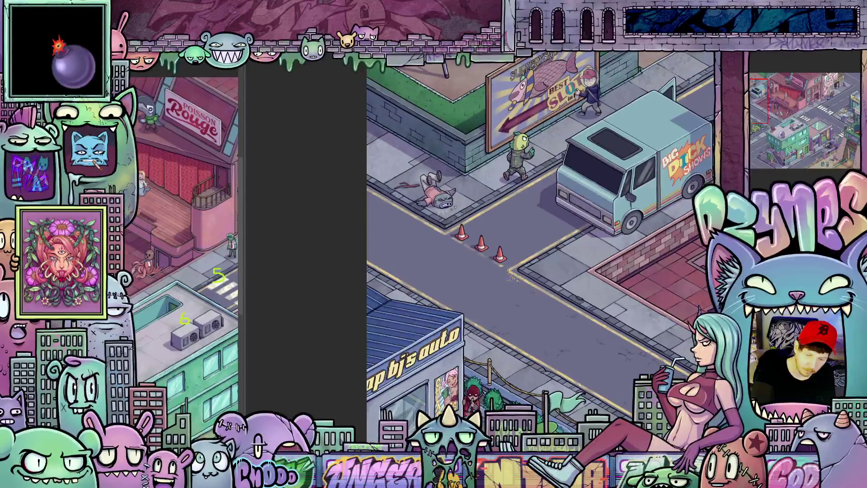
drag(516, 263, 536, 302)
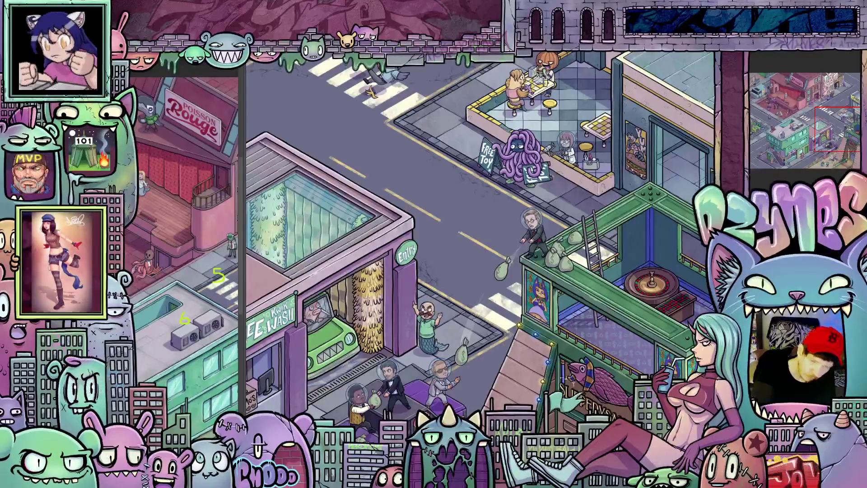
scroll(430, 217, down, 2)
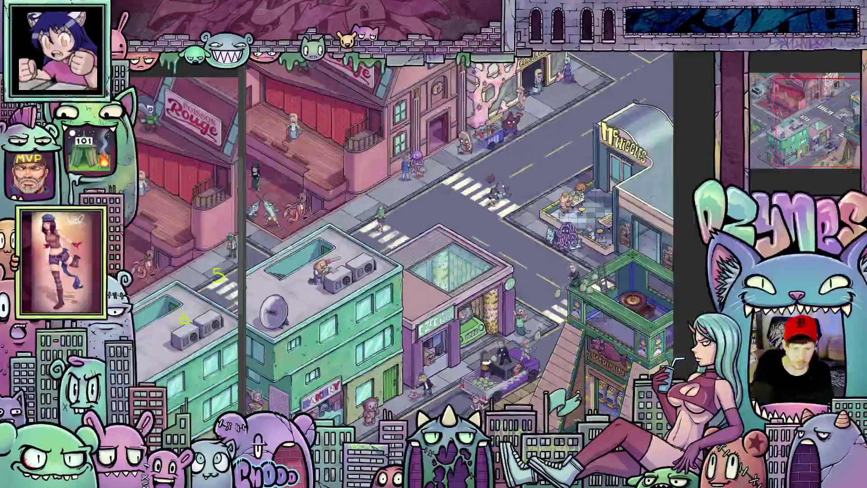
scroll(431, 217, down, 1)
scroll(431, 217, down, 2)
scroll(535, 314, up, 2)
scroll(535, 313, up, 2)
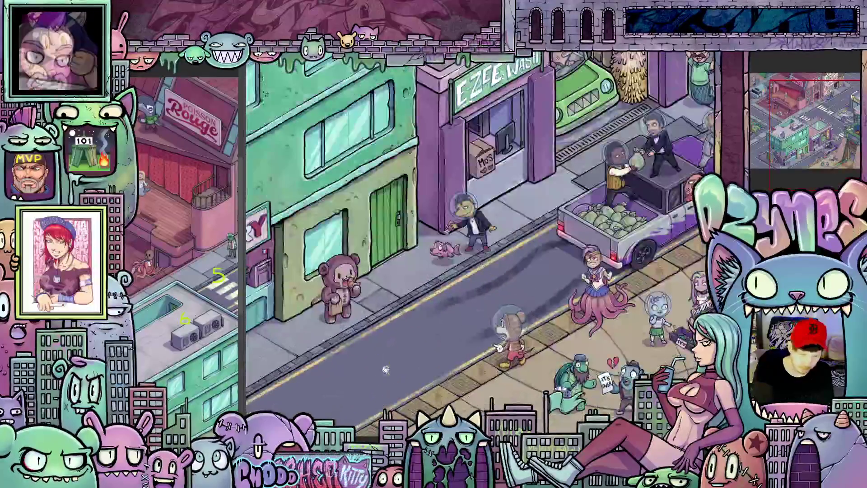
scroll(535, 314, up, 1)
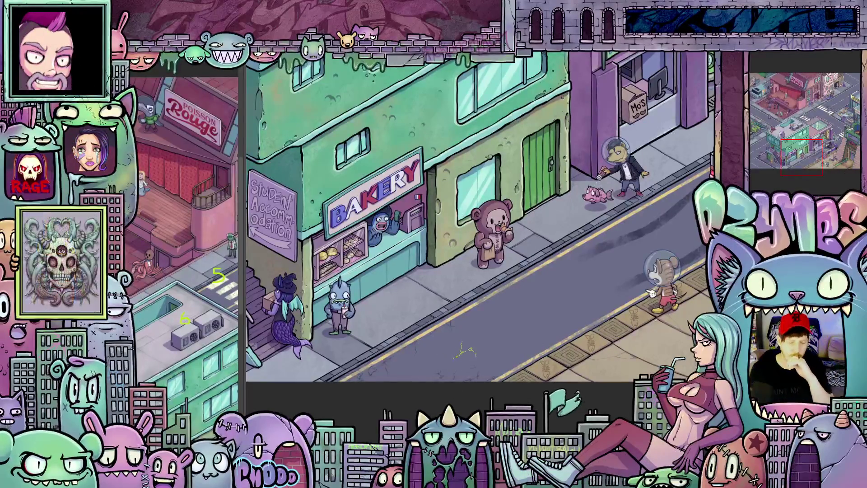
scroll(542, 332, down, 5)
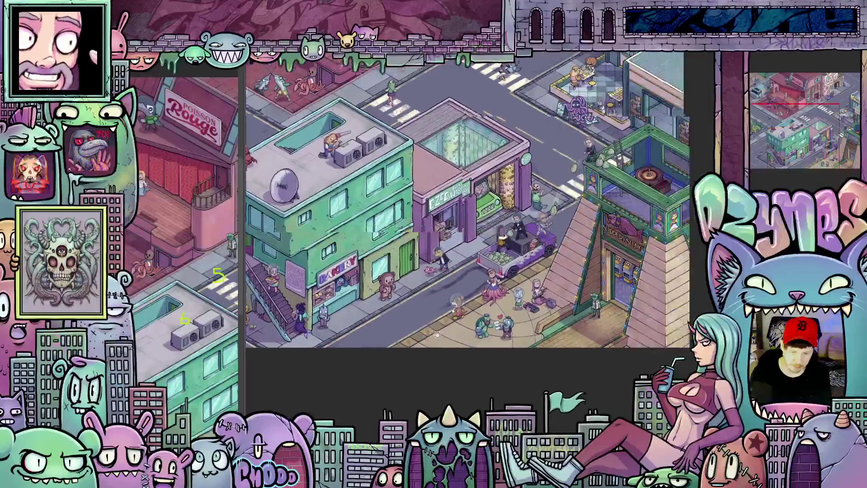
scroll(494, 340, up, 3)
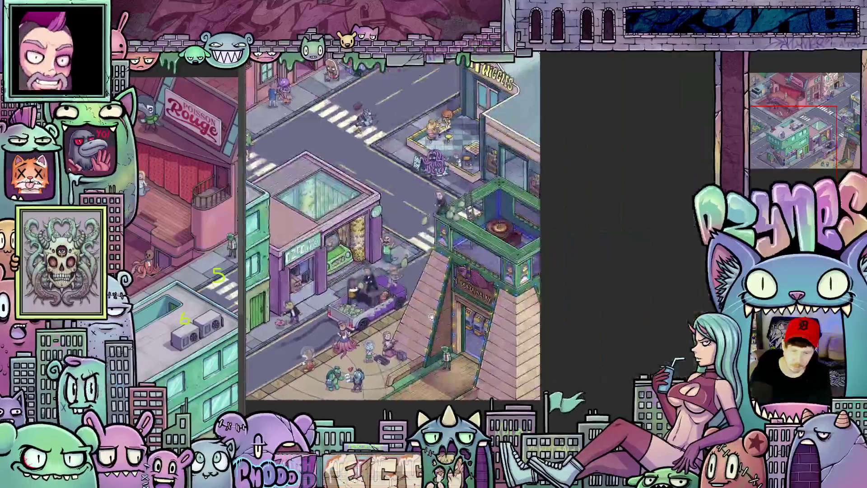
scroll(440, 359, up, 2)
scroll(422, 319, up, 2)
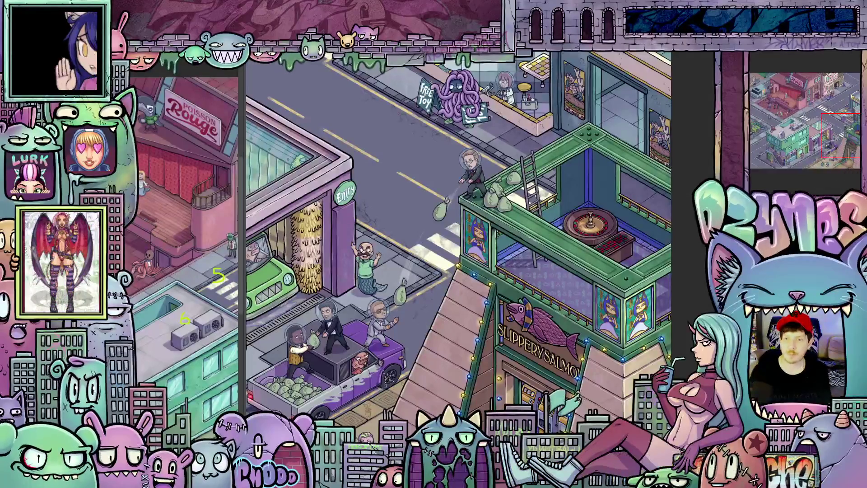
scroll(416, 308, up, 1)
scroll(417, 308, up, 2)
scroll(416, 309, up, 2)
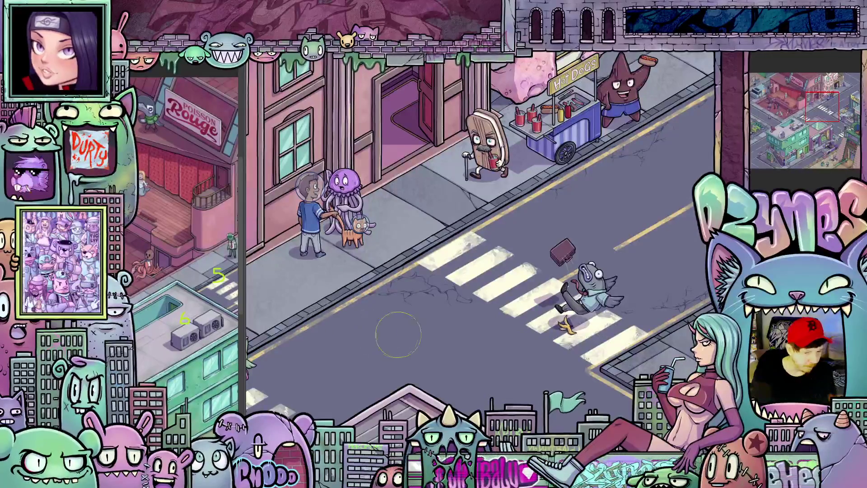
scroll(406, 337, down, 2)
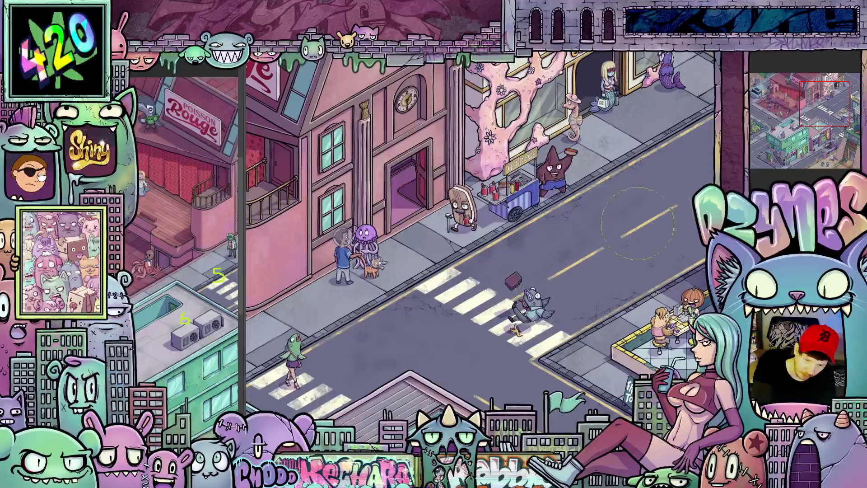
scroll(649, 243, up, 2)
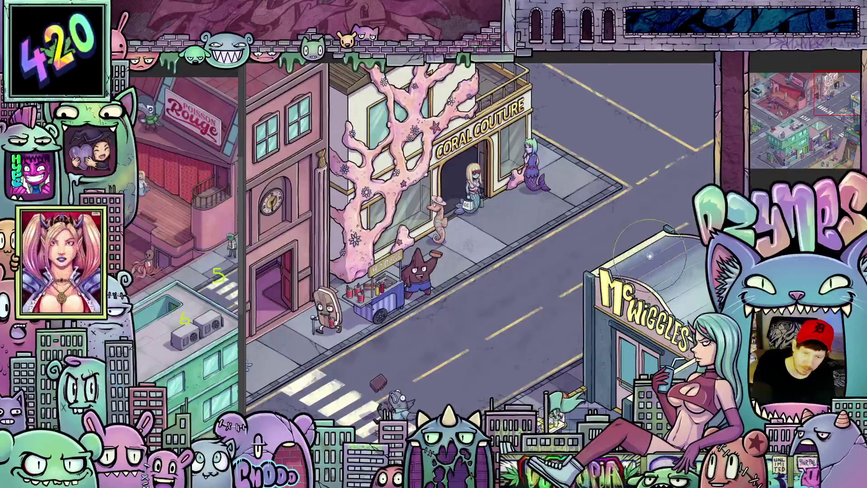
scroll(649, 254, up, 2)
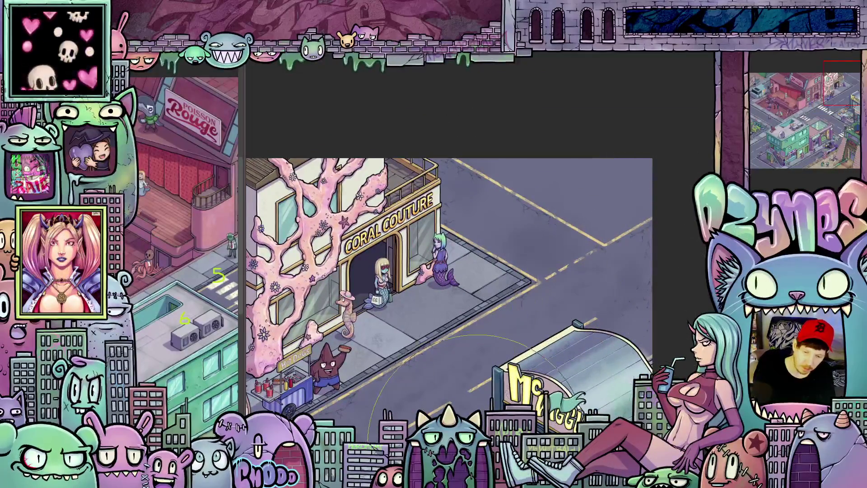
scroll(589, 325, down, 2)
Pan past the McWiggles street, parked cars and Poisson Rouge stage to the auto shop block
drag(542, 379, 595, 173)
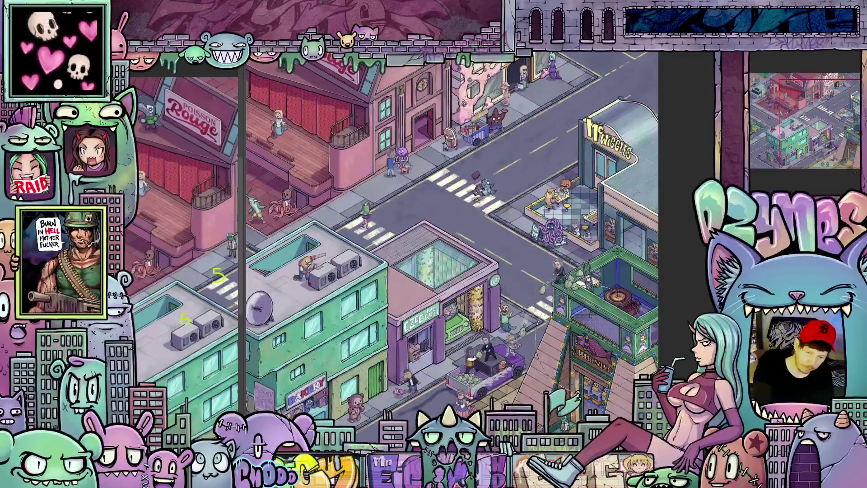
scroll(471, 359, up, 2)
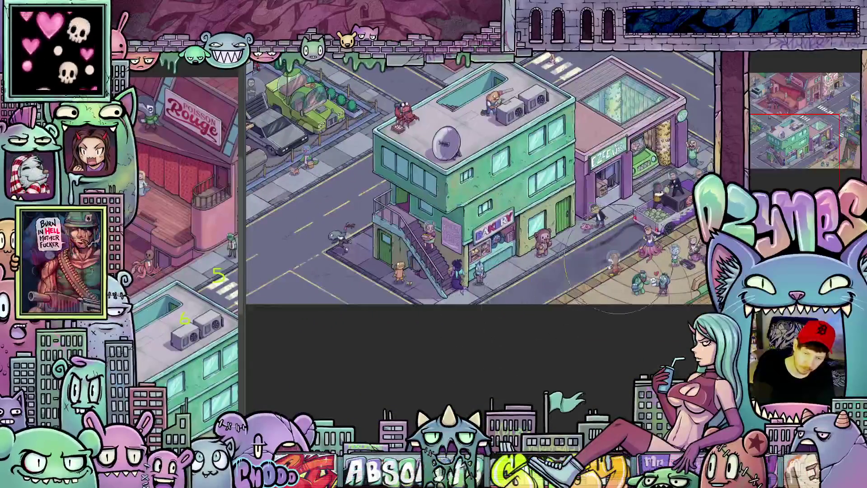
drag(470, 358, 664, 369)
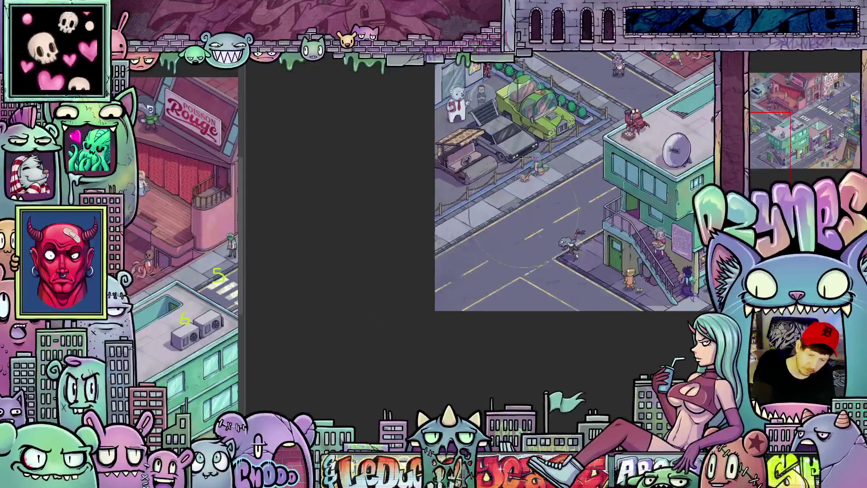
drag(570, 242, 501, 479)
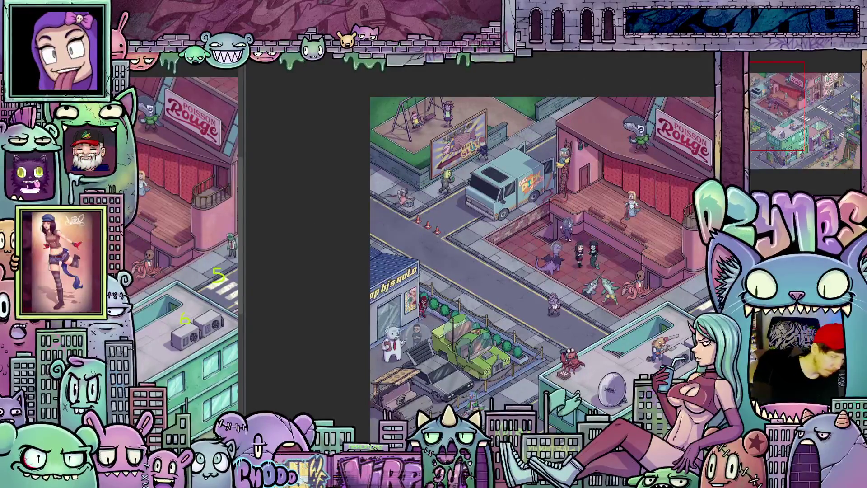
drag(316, 376, 404, 248)
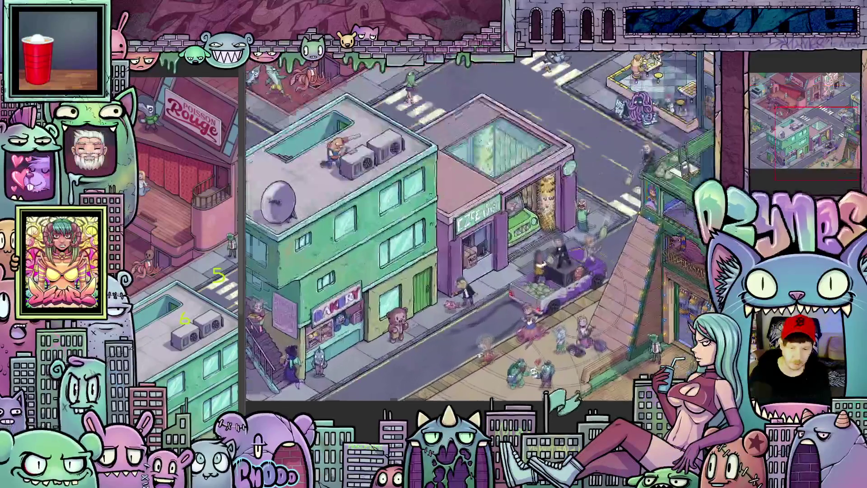
scroll(529, 304, down, 1)
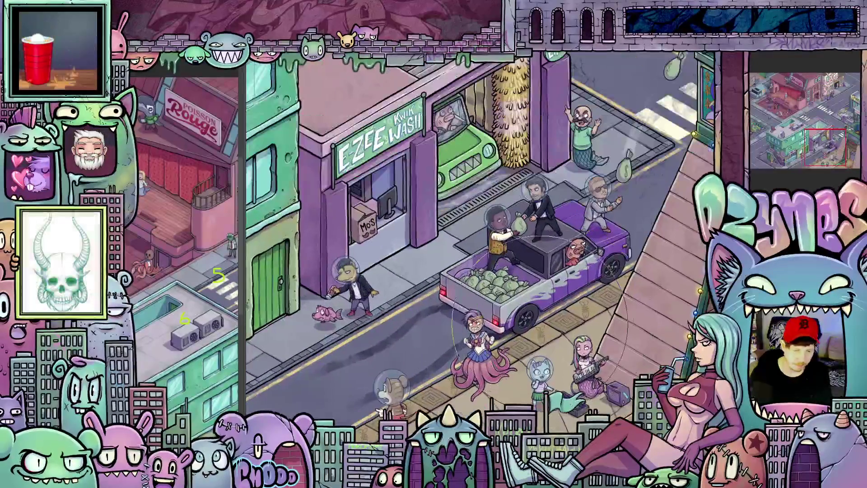
scroll(529, 305, down, 1)
scroll(529, 305, down, 2)
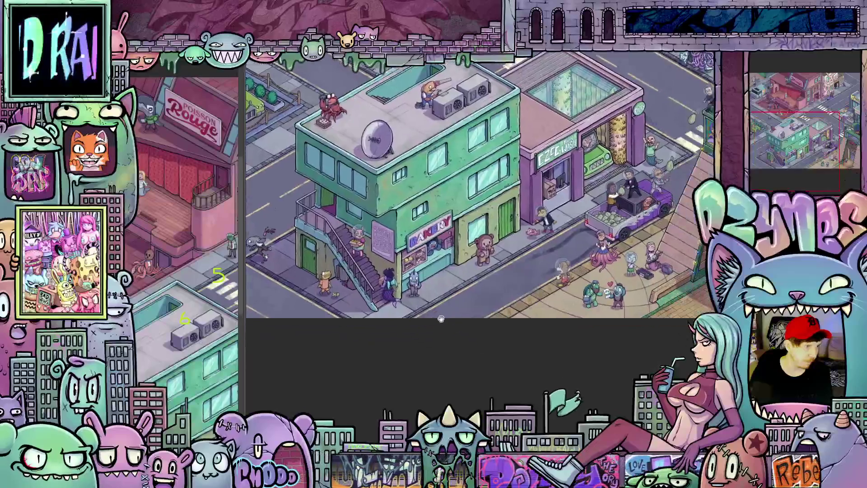
Pan the canvas toward the bakery and green building
drag(519, 353, 483, 364)
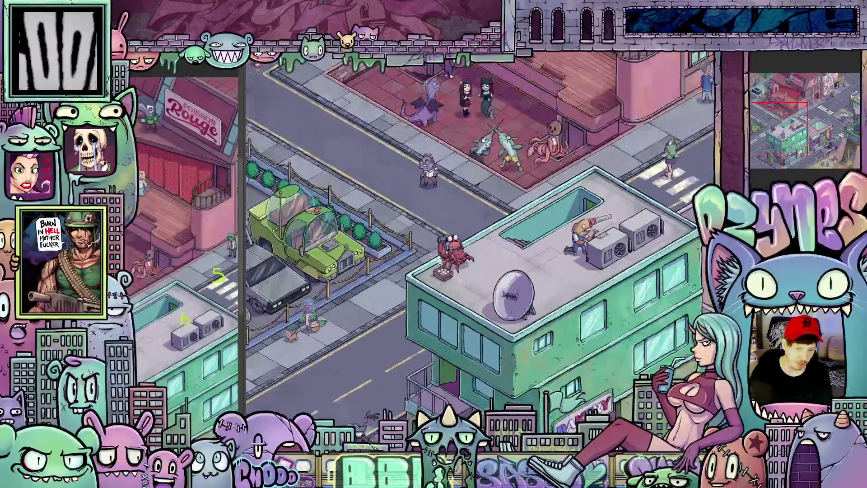
scroll(448, 259, up, 3)
scroll(486, 252, up, 1)
scroll(486, 252, down, 1)
scroll(489, 250, down, 1)
scroll(492, 248, down, 1)
scroll(495, 246, down, 1)
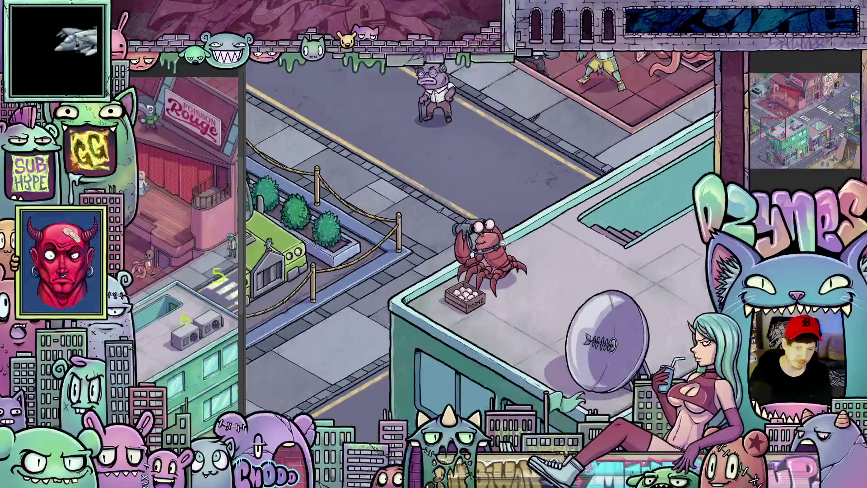
scroll(576, 342, up, 2)
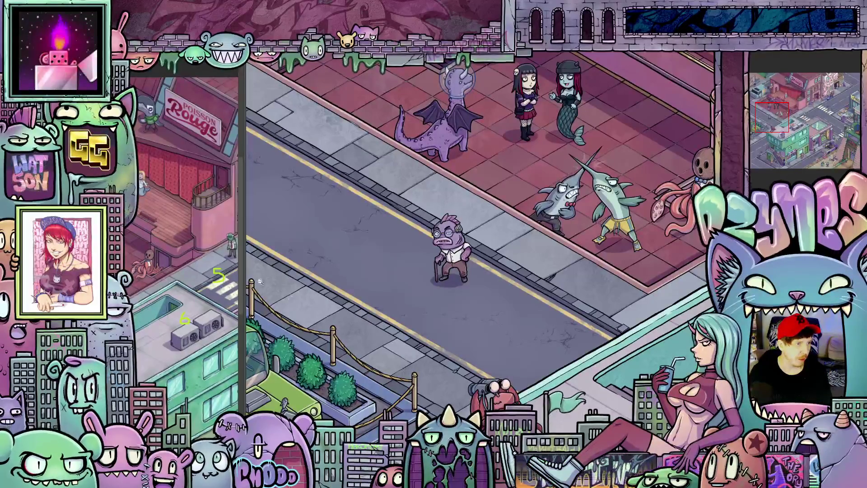
scroll(459, 301, down, 2)
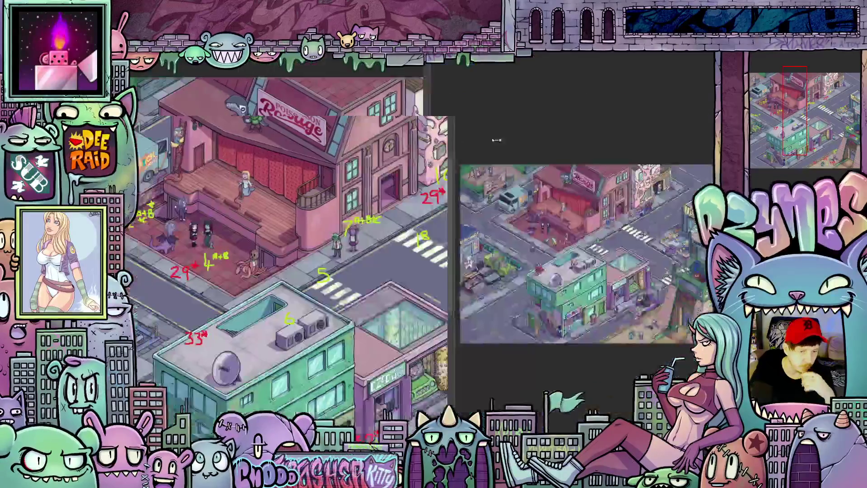
scroll(451, 247, down, 2)
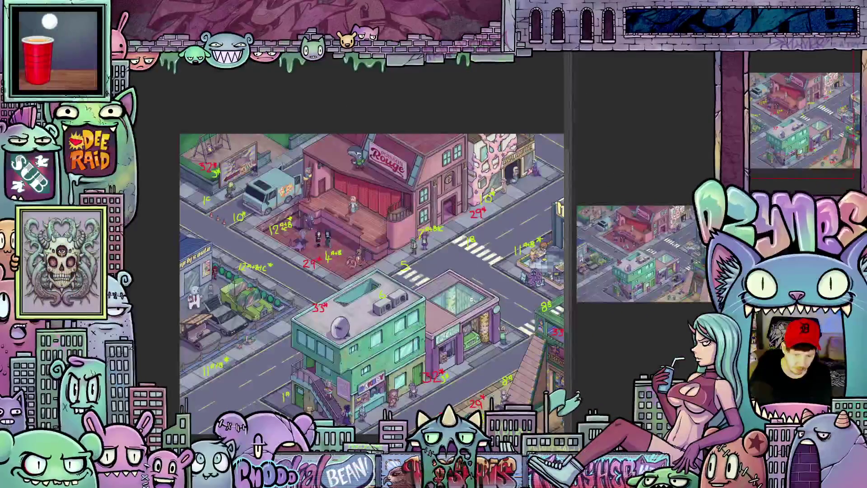
scroll(482, 290, up, 3)
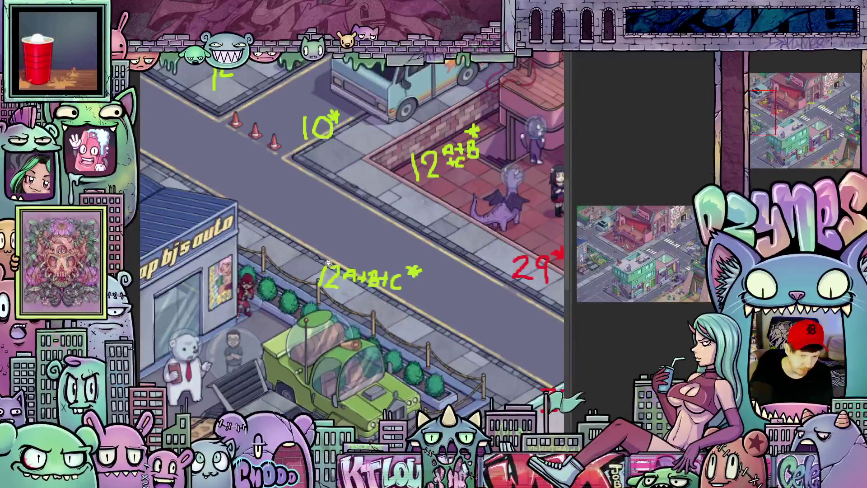
scroll(386, 312, up, 2)
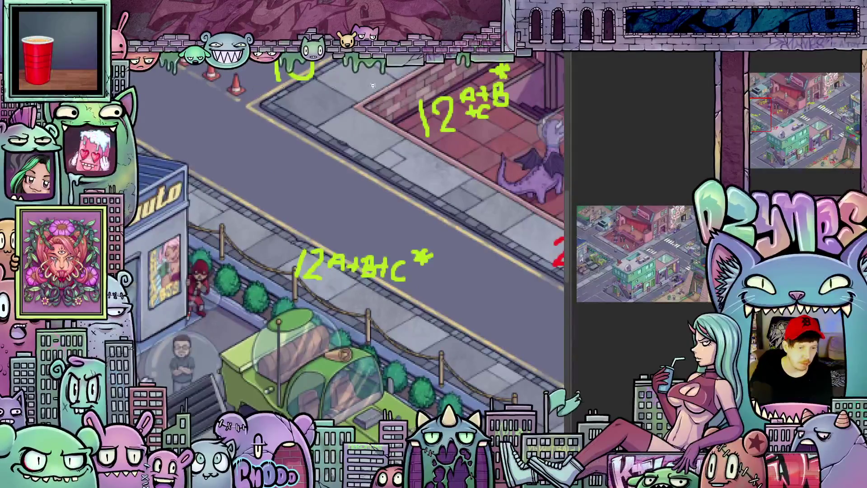
Widen the city overview window leftward so the whole street layout shows
drag(563, 134, 176, 155)
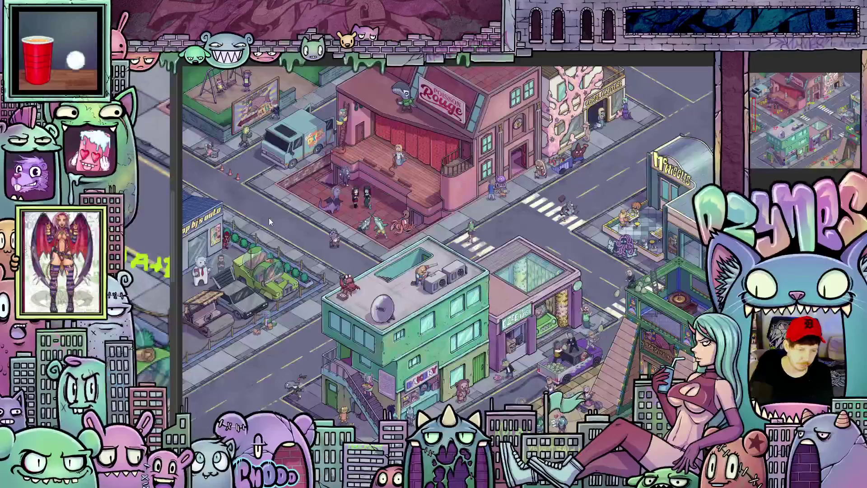
scroll(272, 220, up, 2)
scroll(274, 223, up, 1)
scroll(277, 228, up, 1)
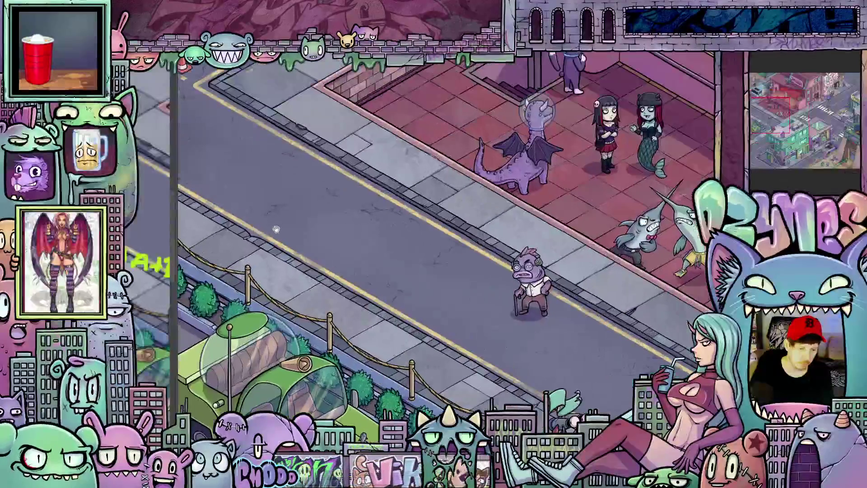
drag(277, 228, 409, 236)
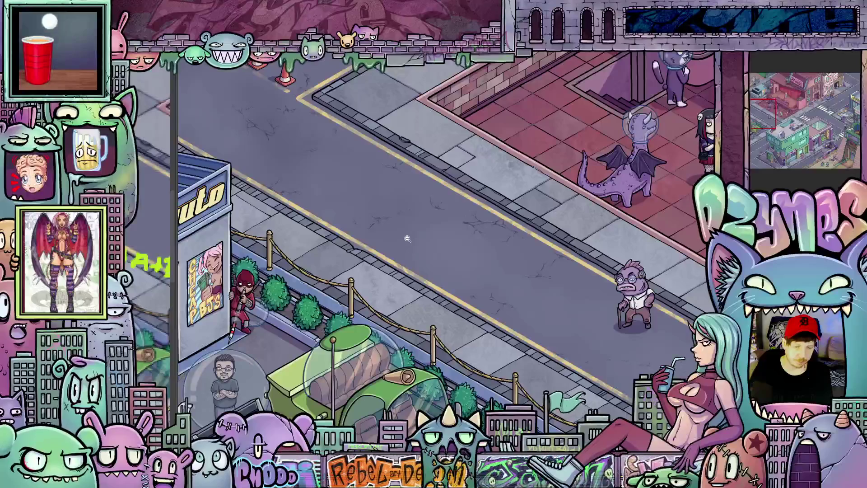
scroll(408, 236, up, 1)
scroll(447, 319, up, 1)
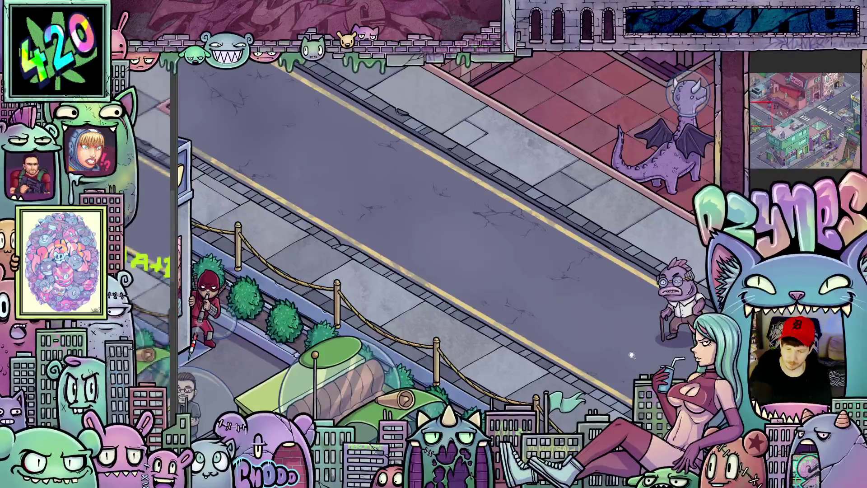
scroll(630, 348, down, 1)
scroll(633, 359, down, 2)
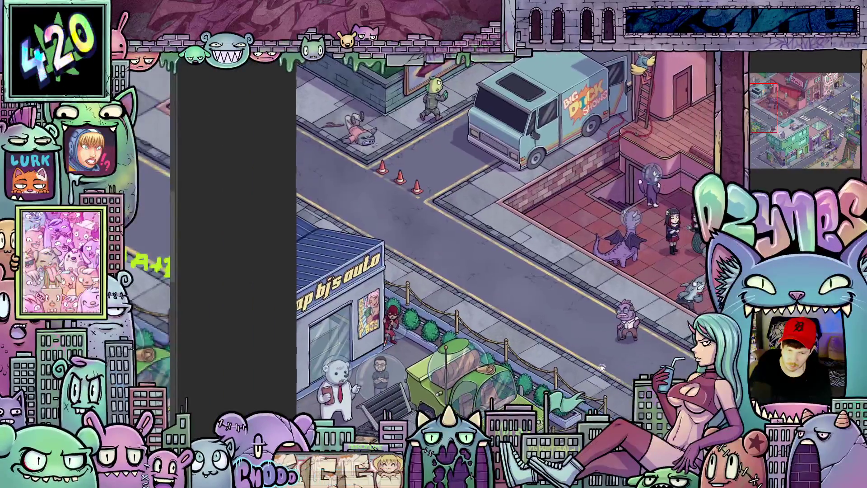
mouse_move(626, 371)
mouse_down()
mouse_move(577, 388)
mouse_move(535, 347)
mouse_up()
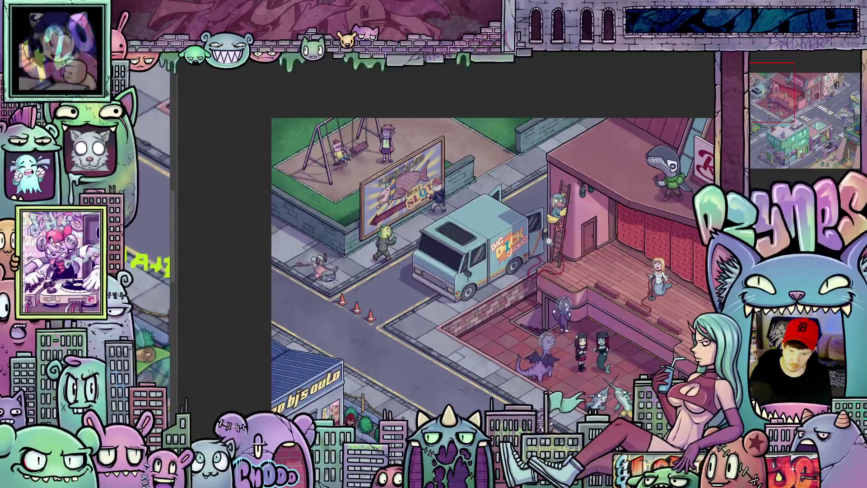
scroll(509, 291, down, 1)
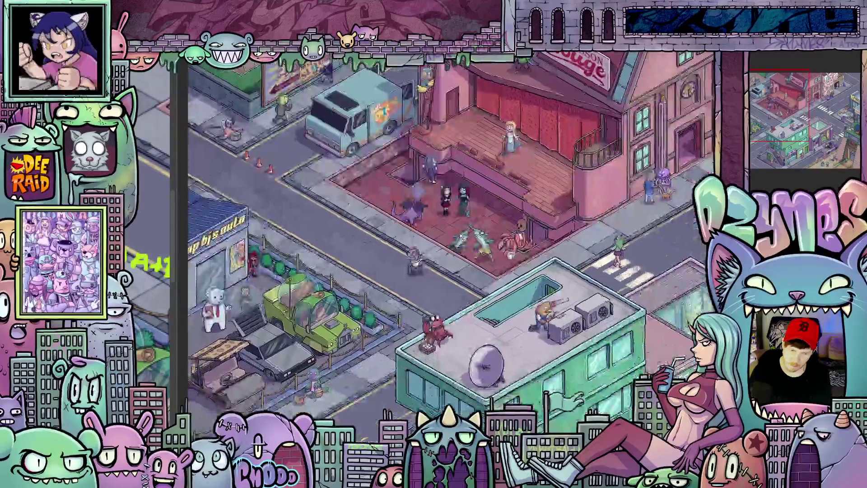
drag(466, 332, 338, 176)
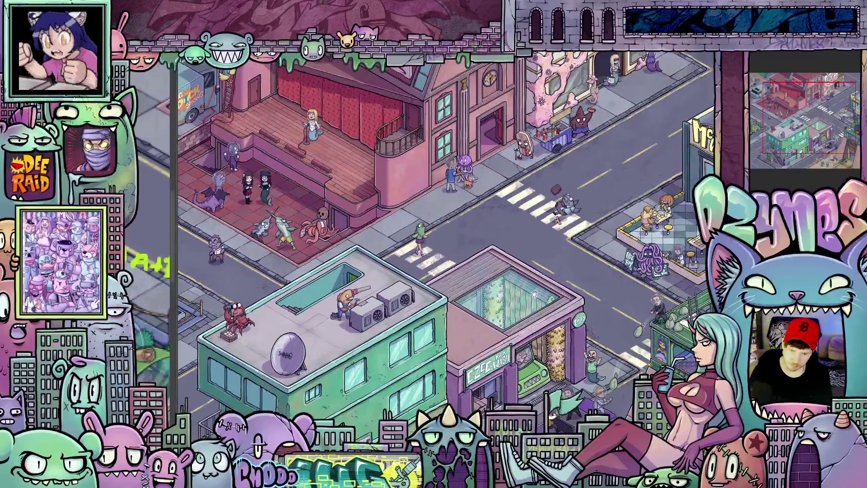
drag(605, 300, 433, 300)
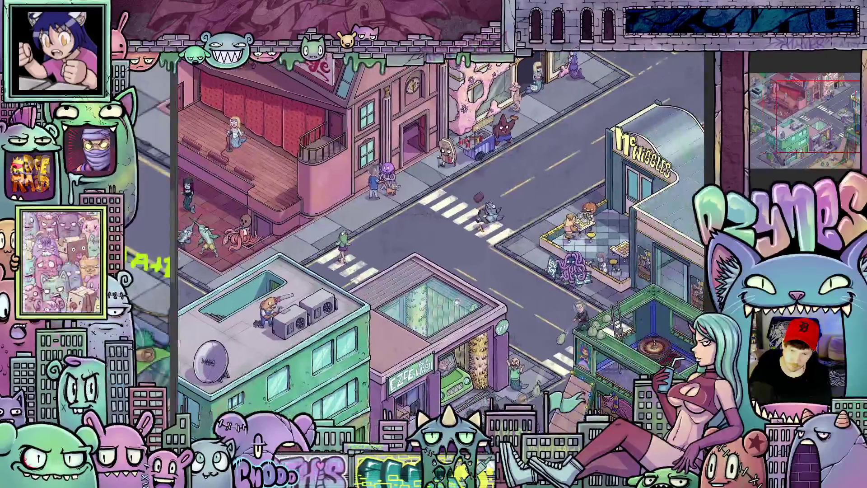
scroll(502, 305, up, 1)
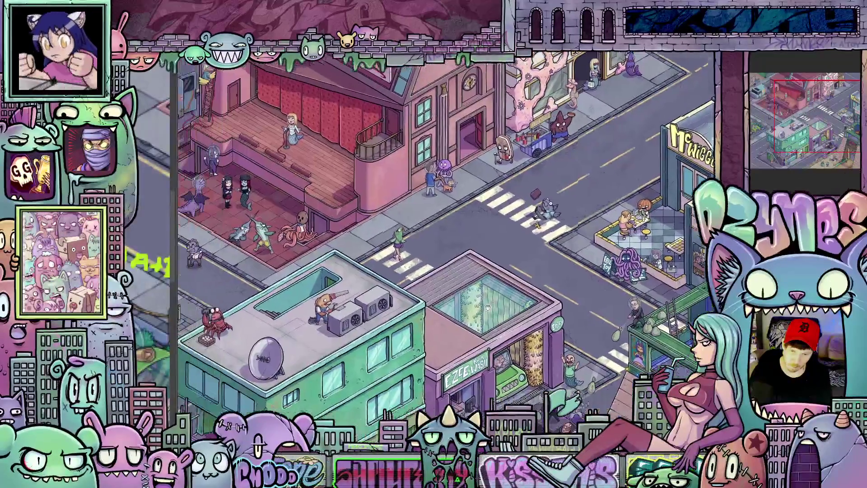
drag(514, 305, 492, 320)
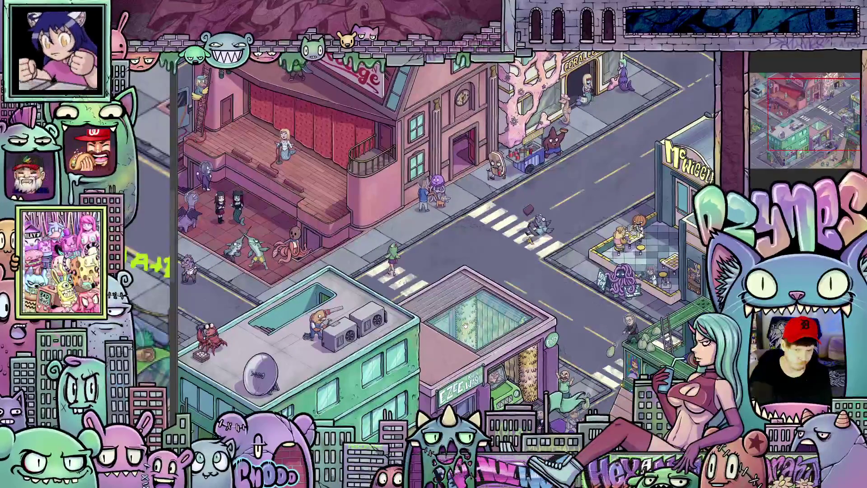
drag(492, 321, 664, 270)
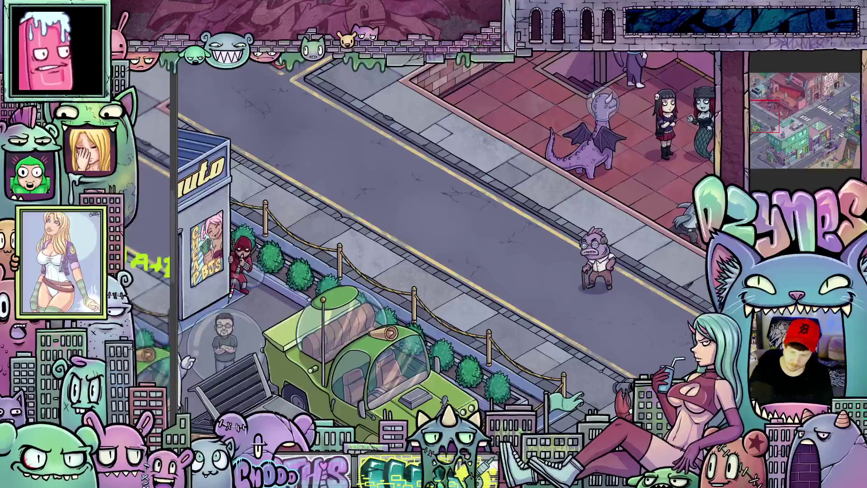
scroll(407, 259, up, 2)
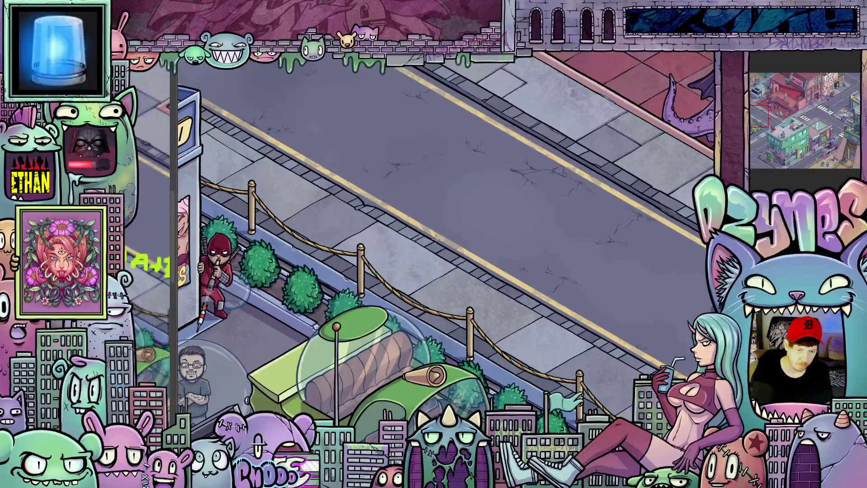
scroll(437, 266, up, 1)
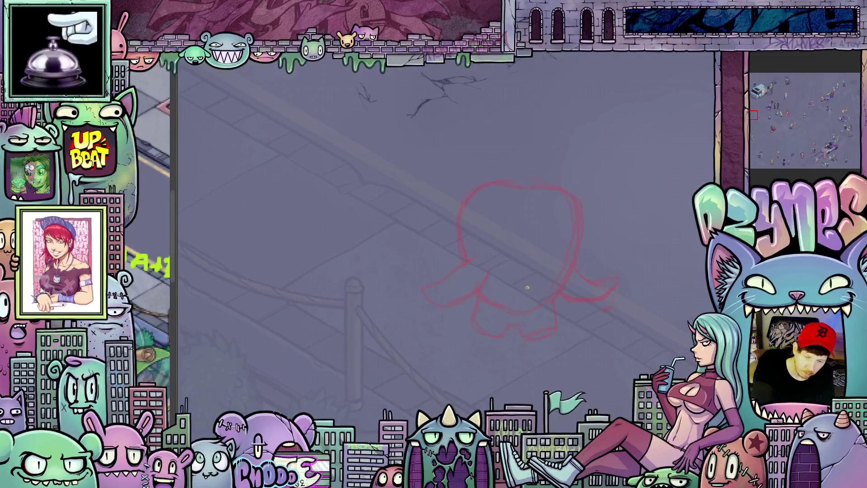
Recentre on the red octopus sketch and draw a round eye on it
key(w)
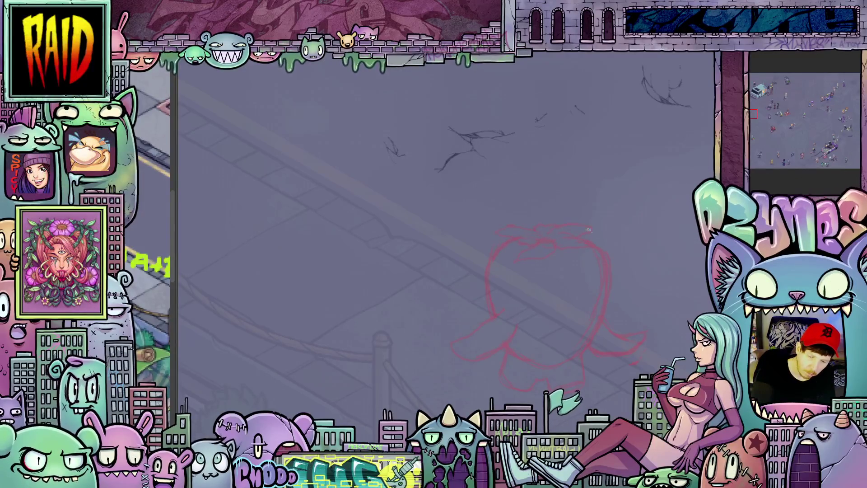
drag(615, 314, 606, 257)
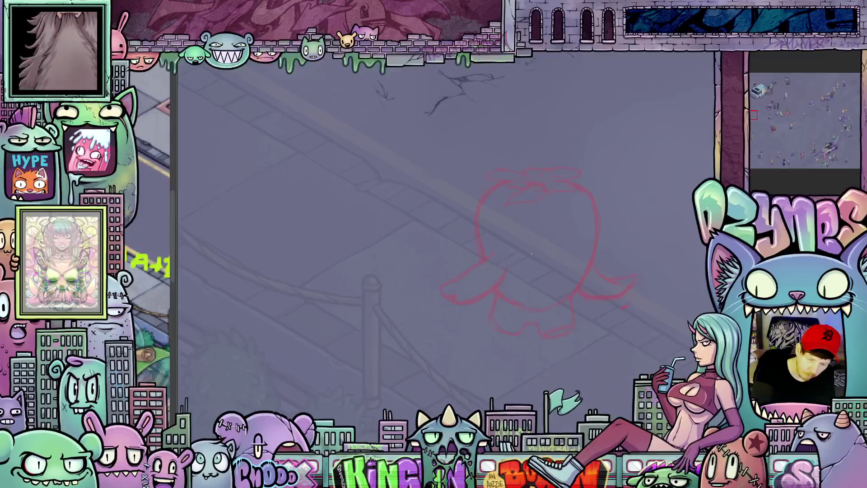
scroll(575, 319, down, 2)
scroll(575, 319, up, 2)
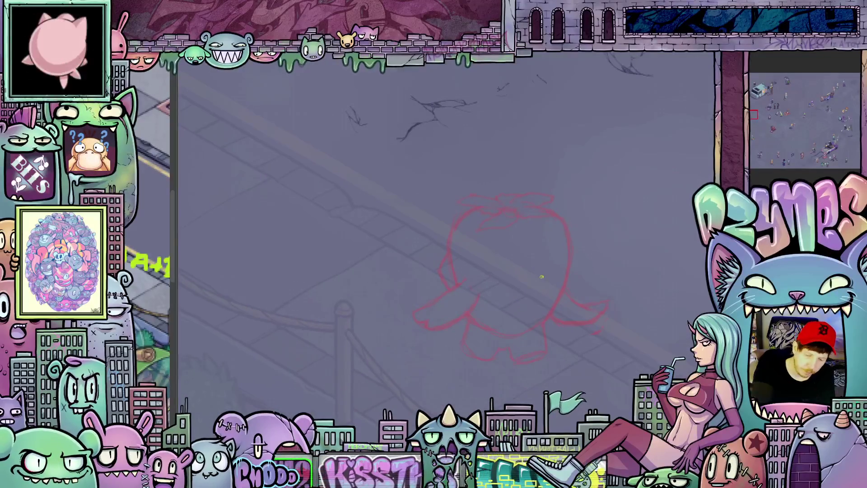
drag(549, 288, 564, 293)
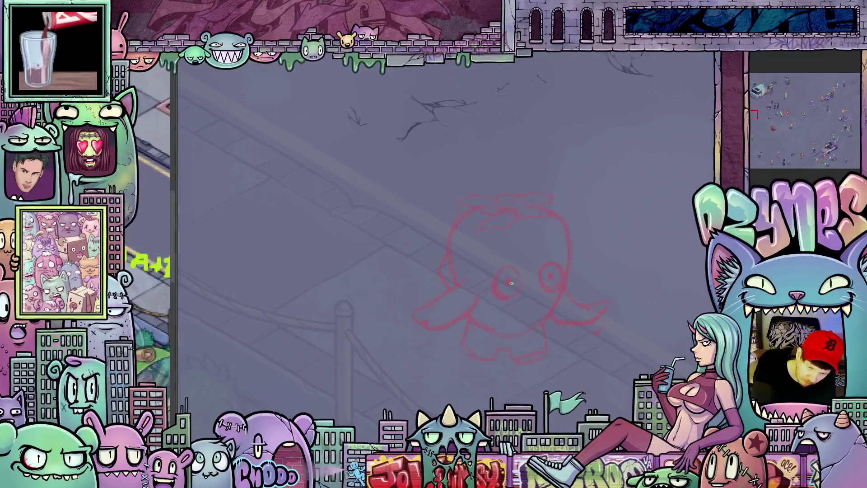
scroll(512, 286, down, 2)
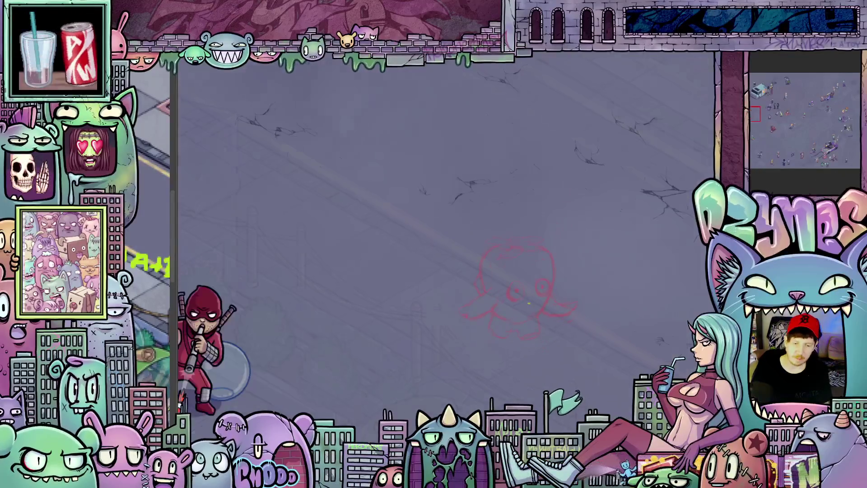
scroll(528, 305, down, 3)
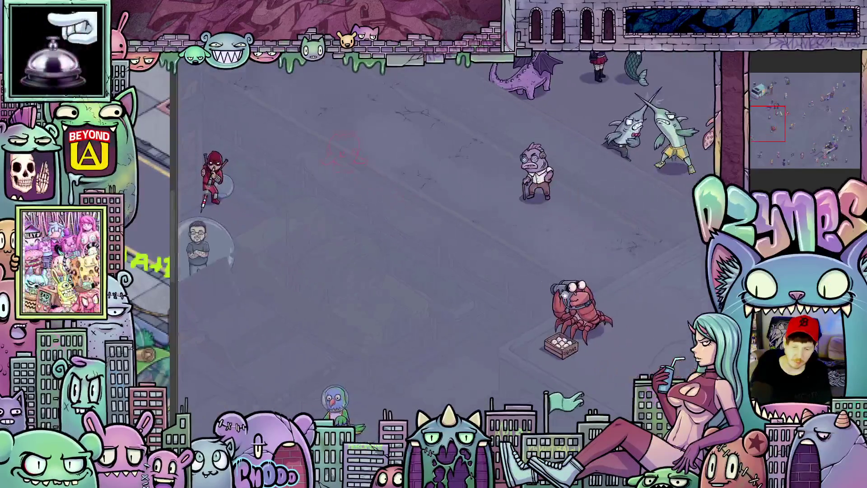
scroll(433, 244, down, 2)
scroll(485, 256, up, 1)
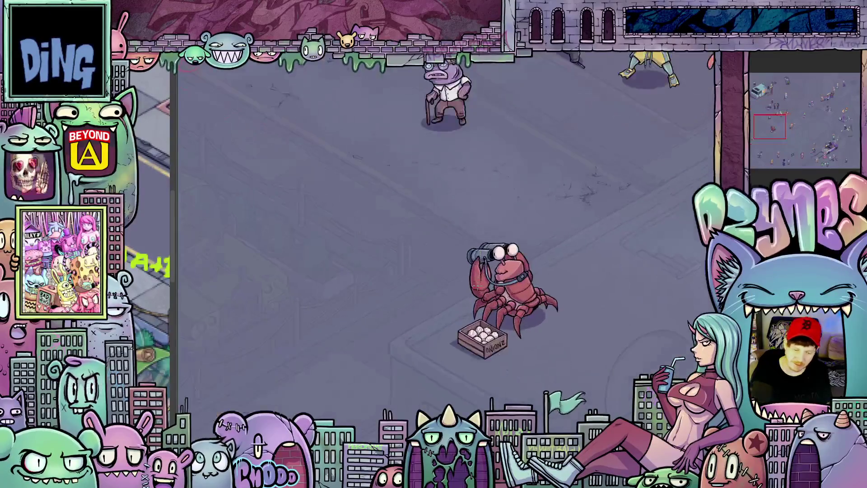
scroll(485, 256, up, 2)
scroll(486, 255, up, 2)
scroll(485, 256, up, 2)
scroll(485, 257, down, 1)
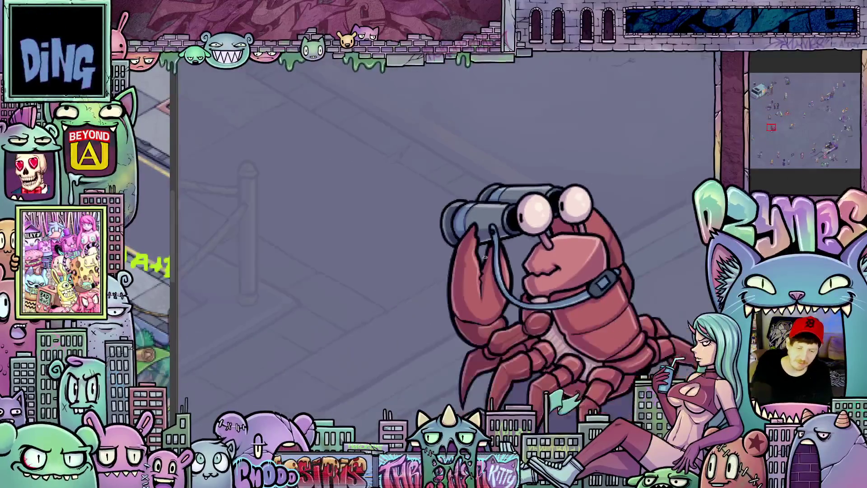
scroll(485, 258, down, 3)
drag(373, 180, 493, 300)
drag(348, 246, 503, 352)
scroll(388, 264, up, 1)
scroll(388, 264, up, 2)
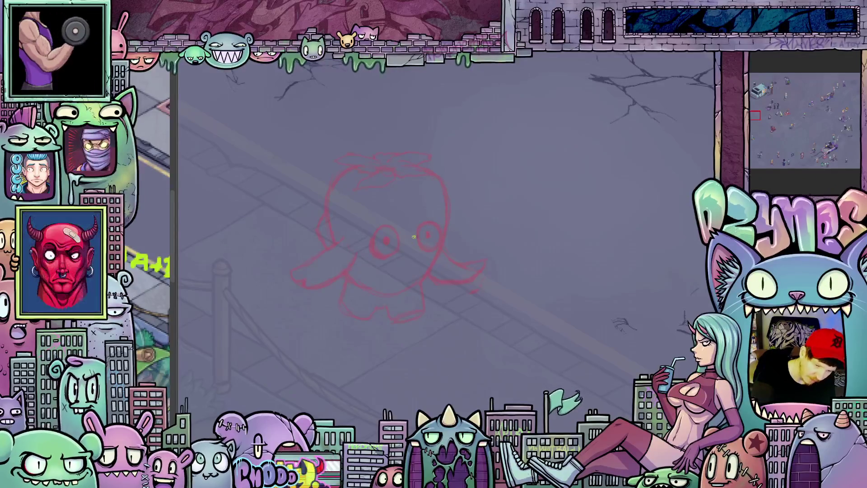
drag(513, 335, 577, 329)
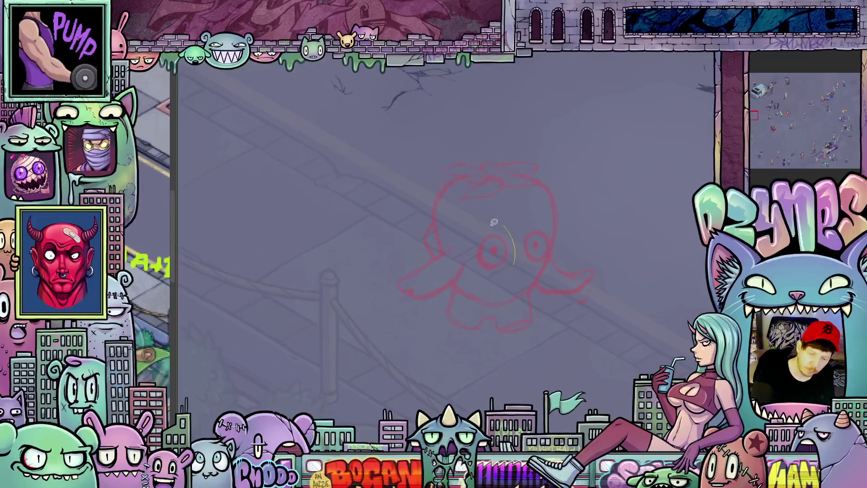
Lasso the octopus's left eye, transform its size and position, confirm and deselect
drag(498, 222, 515, 270)
click(521, 291)
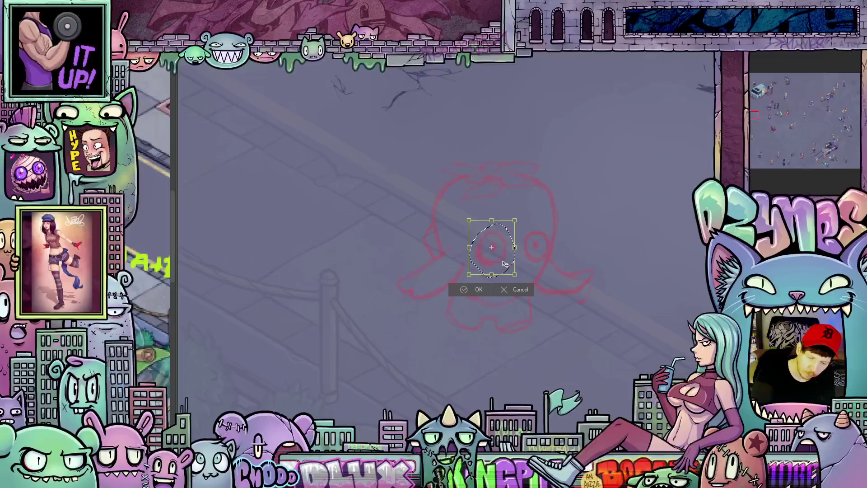
click(480, 289)
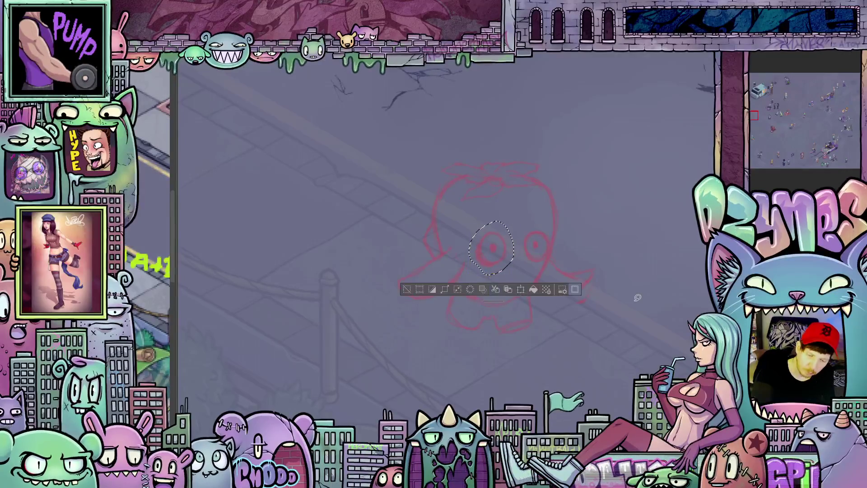
key(ctrl+d)
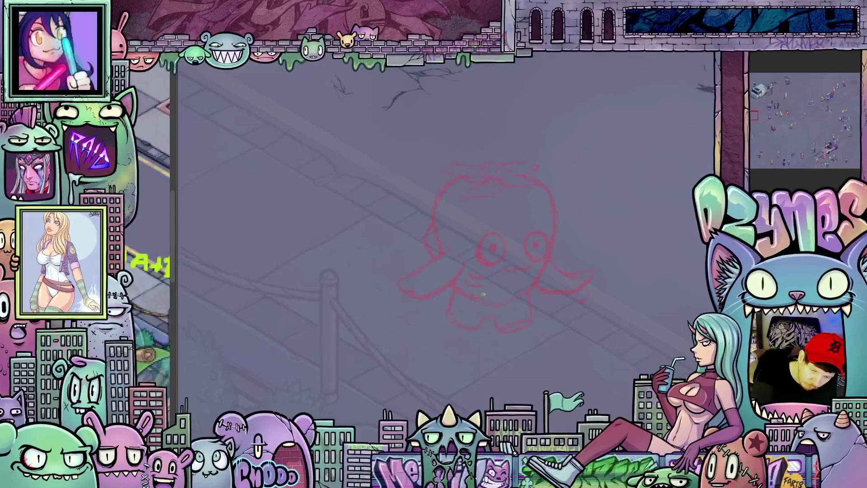
mouse_move(561, 325)
mouse_down()
mouse_move(575, 280)
mouse_move(569, 336)
mouse_up()
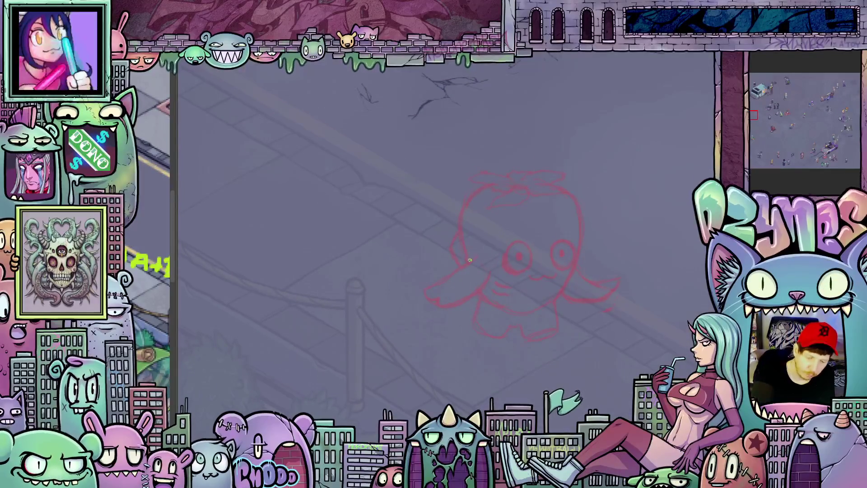
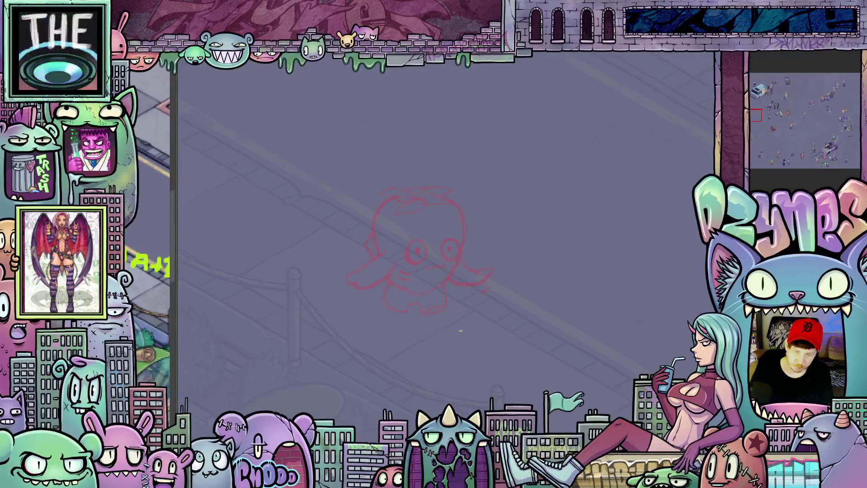
scroll(414, 230, up, 2)
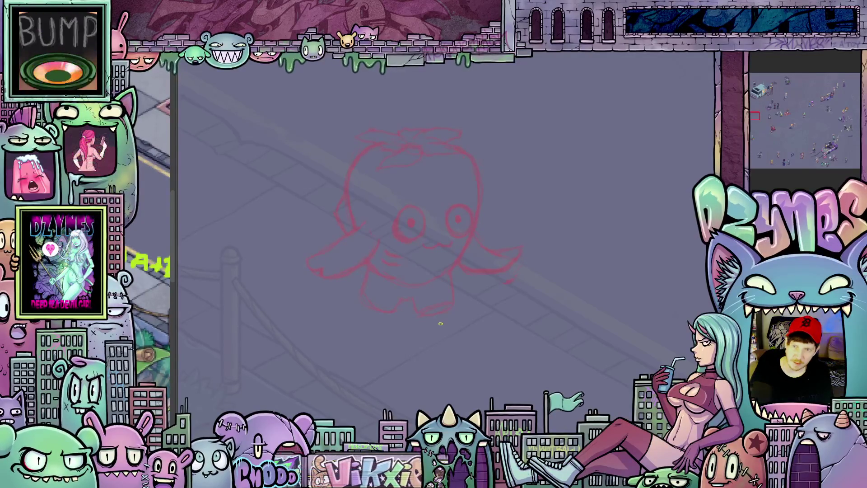
scroll(440, 322, up, 2)
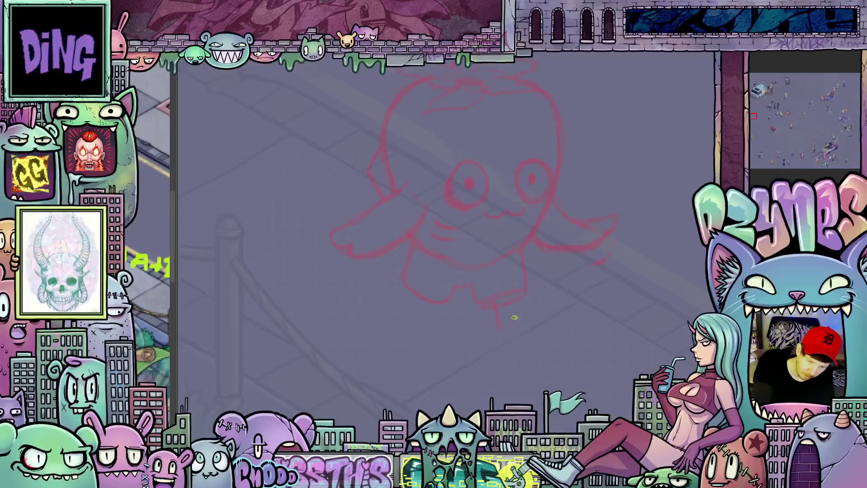
Sketch a rough red outline just below the creature's mouth
drag(513, 306, 503, 329)
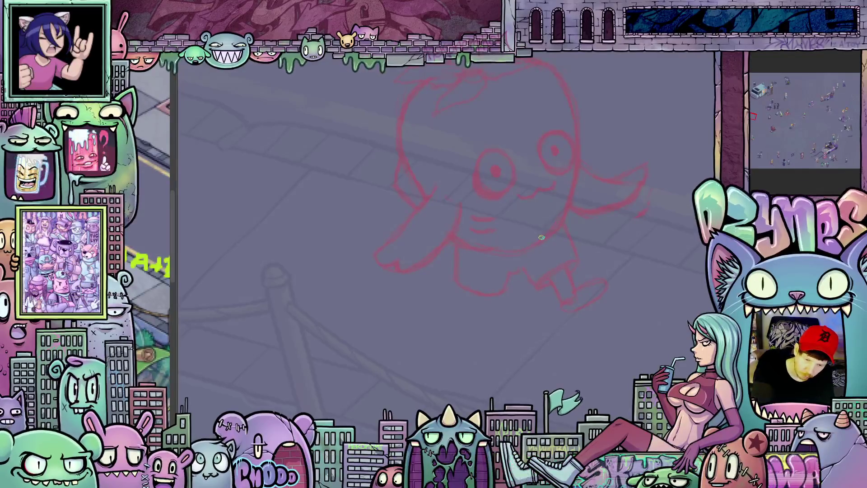
Add a short red stroke extending the bottom edge of the creature's foot
mouse_move(552, 226)
mouse_down()
mouse_move(602, 300)
mouse_move(612, 265)
mouse_up()
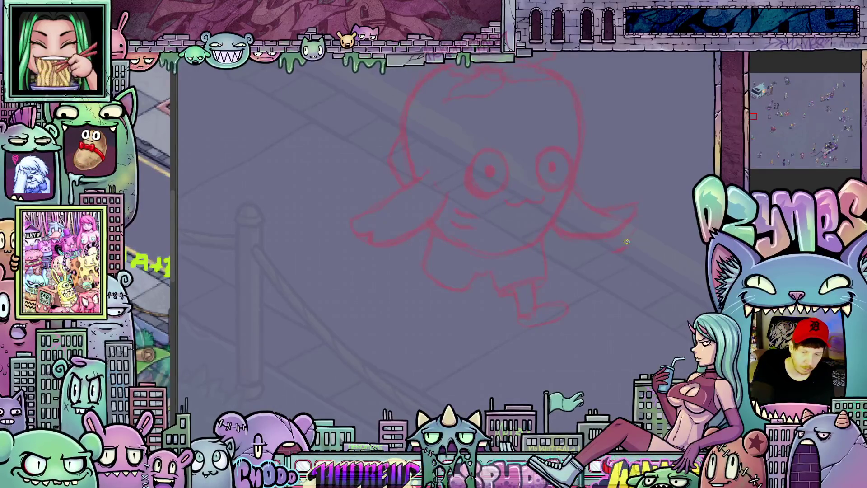
drag(620, 244, 589, 259)
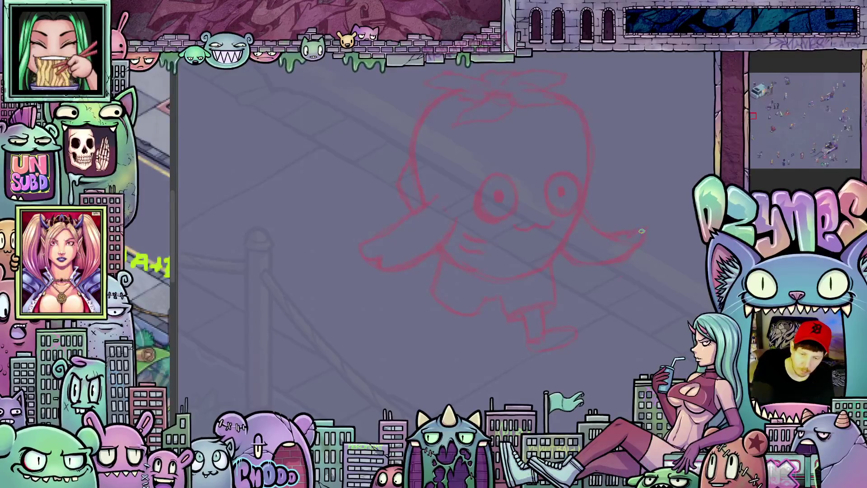
scroll(608, 296, down, 3)
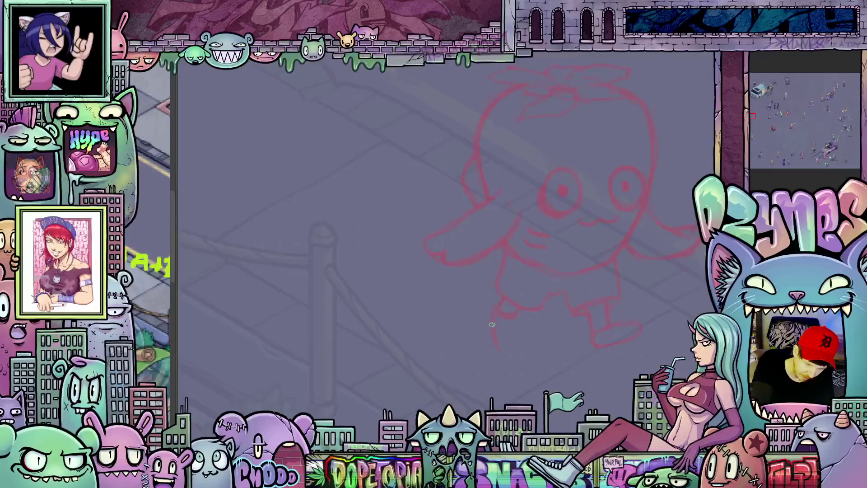
drag(496, 346, 519, 347)
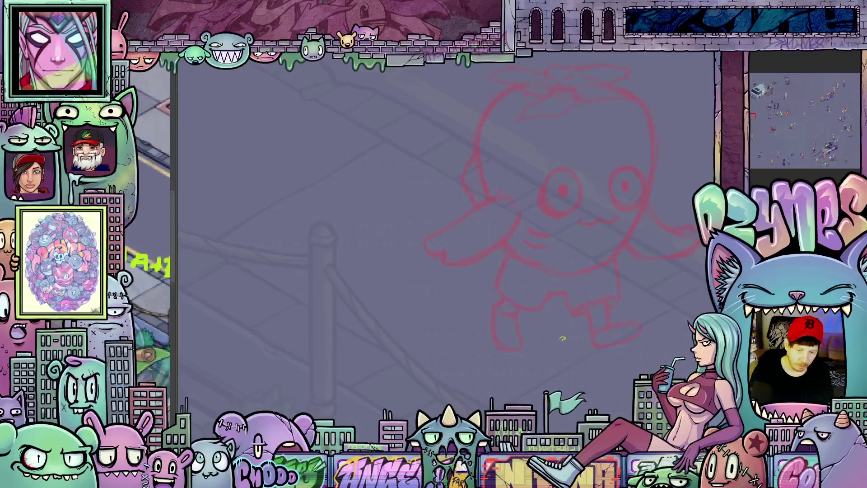
drag(575, 341, 586, 365)
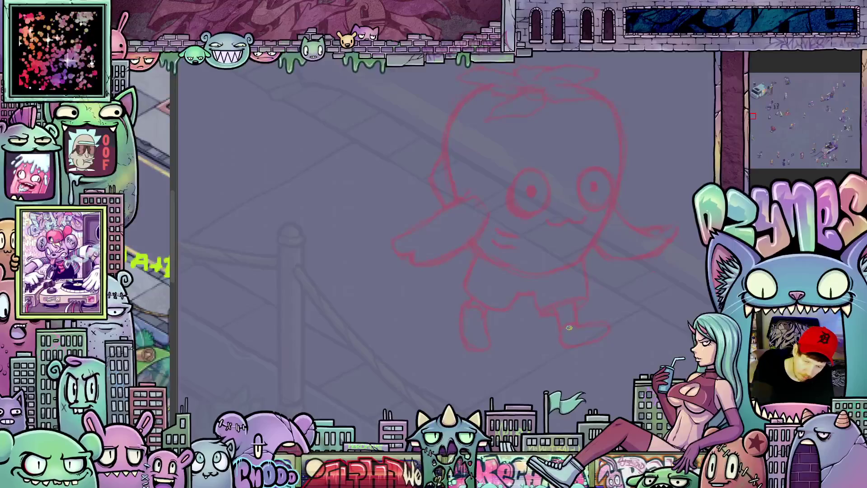
Reshape the creature's left foot with a lasso selection and free transform, then deselect
drag(608, 311, 519, 360)
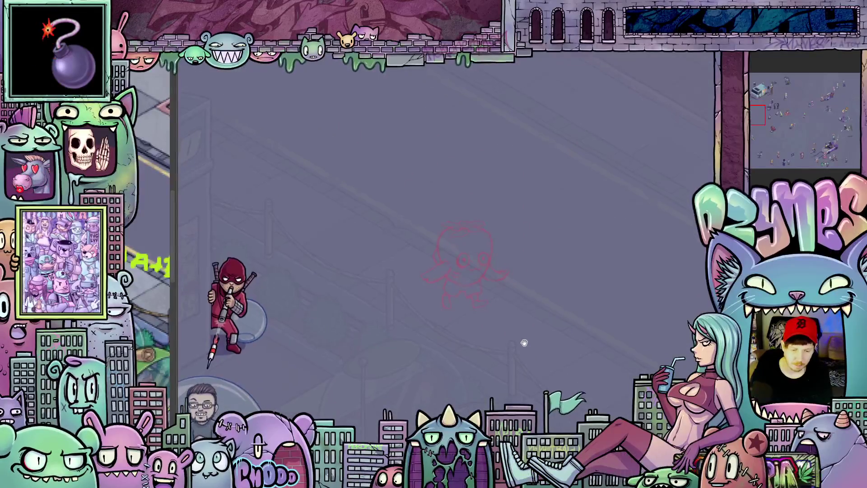
drag(523, 343, 517, 326)
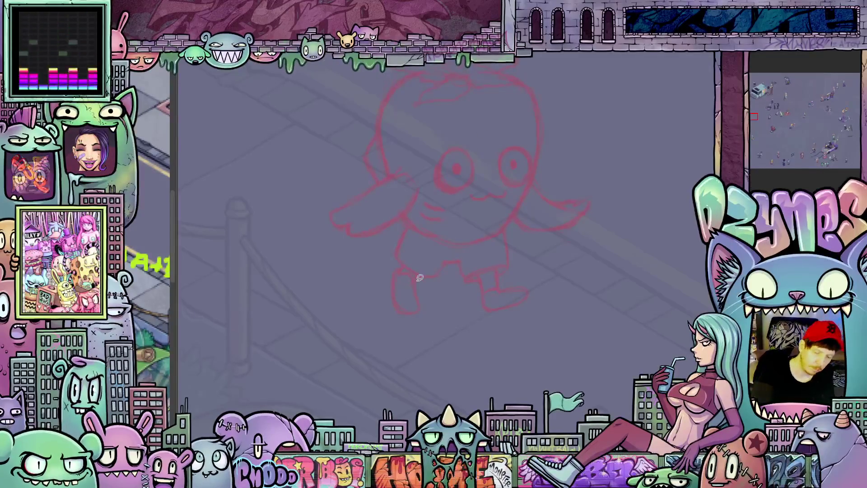
drag(427, 299, 424, 306)
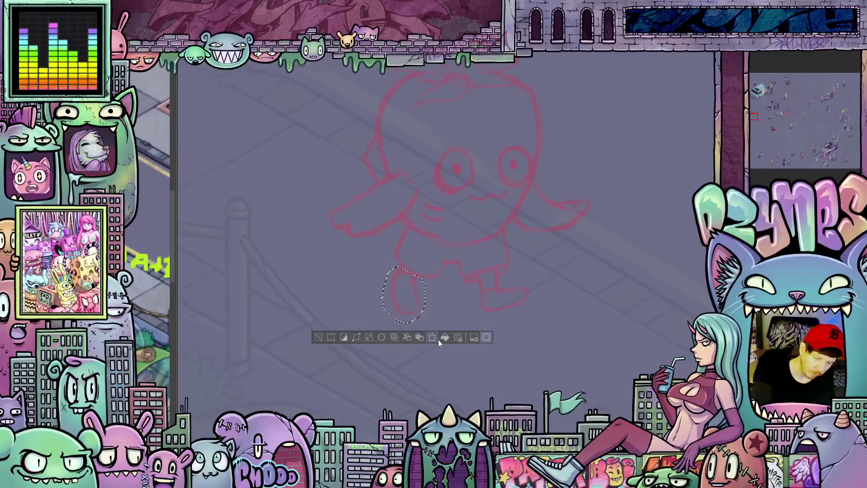
key(ctrl+t)
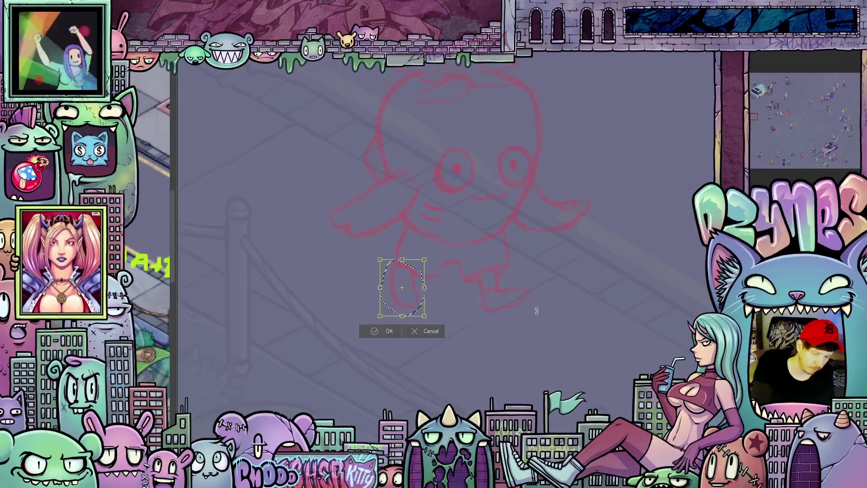
click(390, 330)
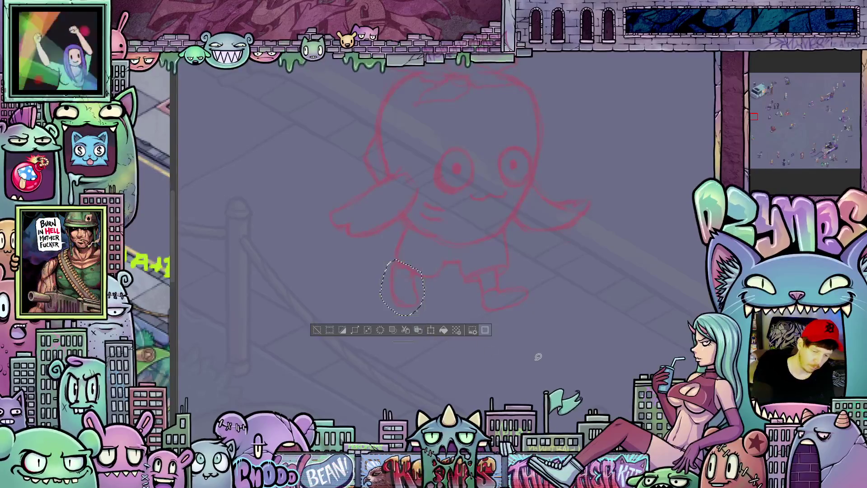
key(ctrl+d)
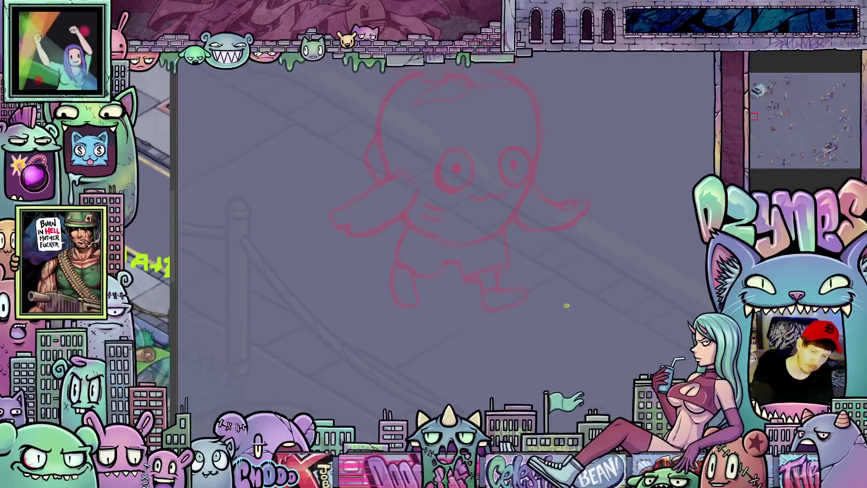
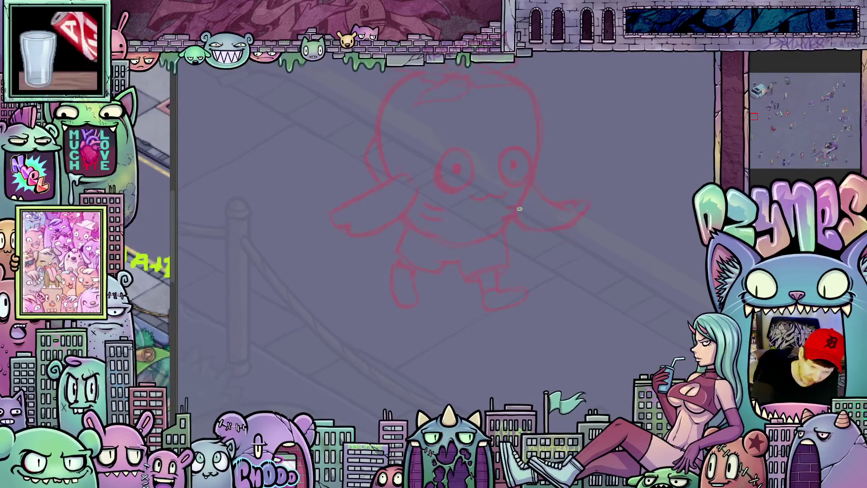
scroll(583, 206, down, 2)
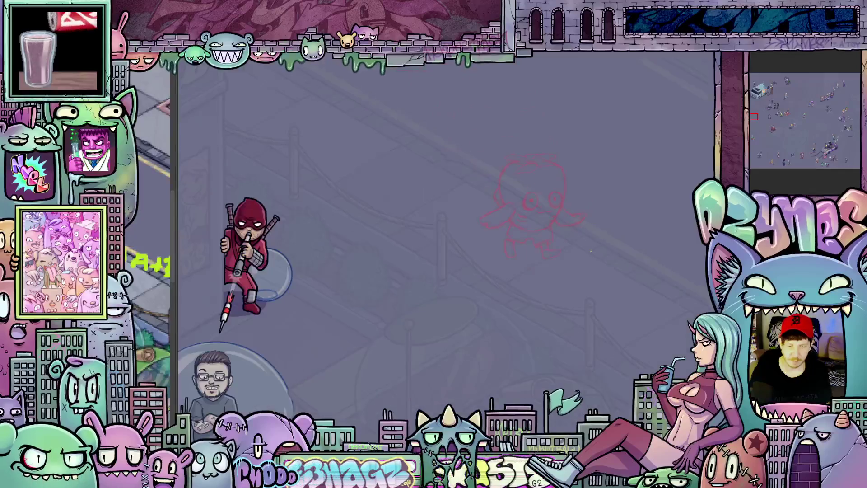
scroll(479, 269, up, 2)
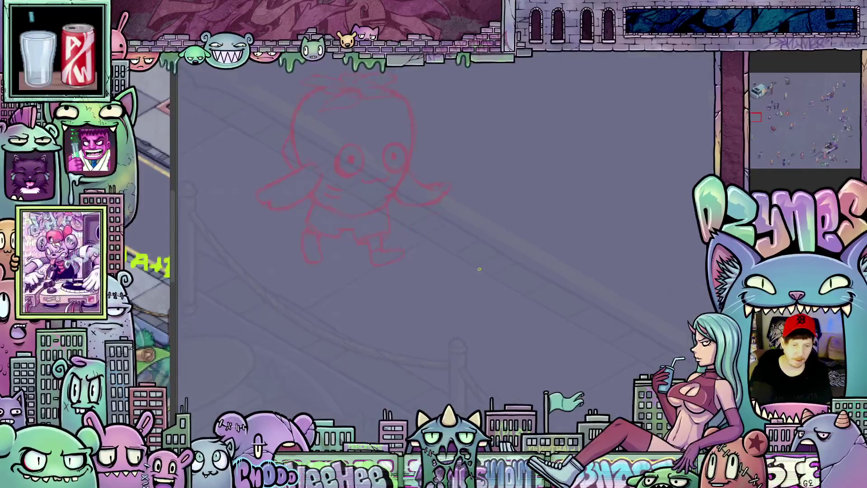
Free-transform the red rough sketch slightly larger, reposition it on the canvas and confirm
mouse_move(380, 244)
mouse_down()
mouse_move(557, 268)
mouse_move(475, 271)
mouse_up()
scroll(556, 269, down, 3)
scroll(447, 242, up, 2)
scroll(446, 242, up, 1)
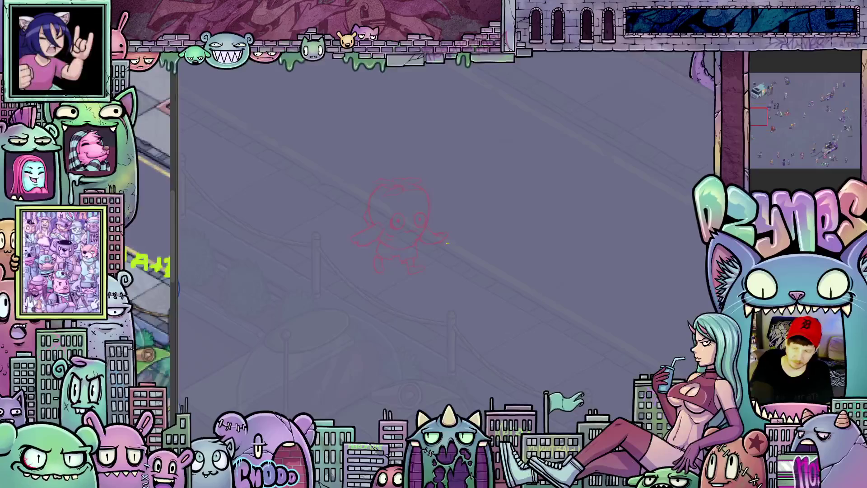
click(447, 244)
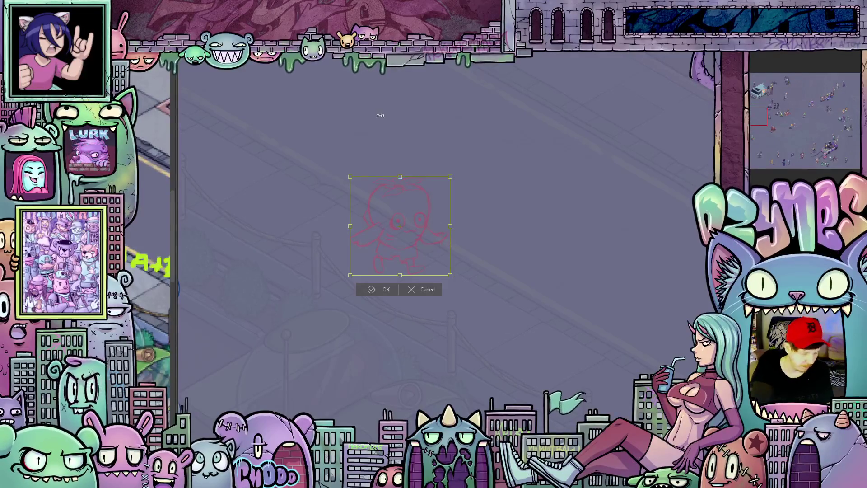
drag(452, 177, 473, 156)
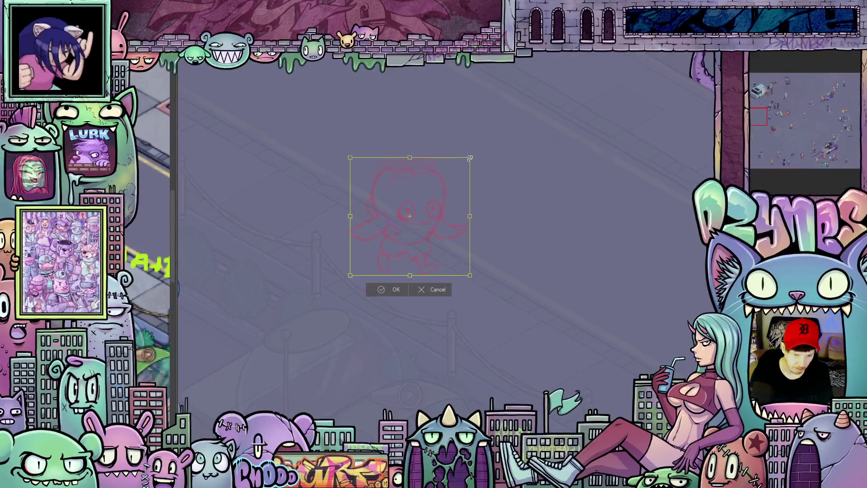
scroll(383, 219, down, 2)
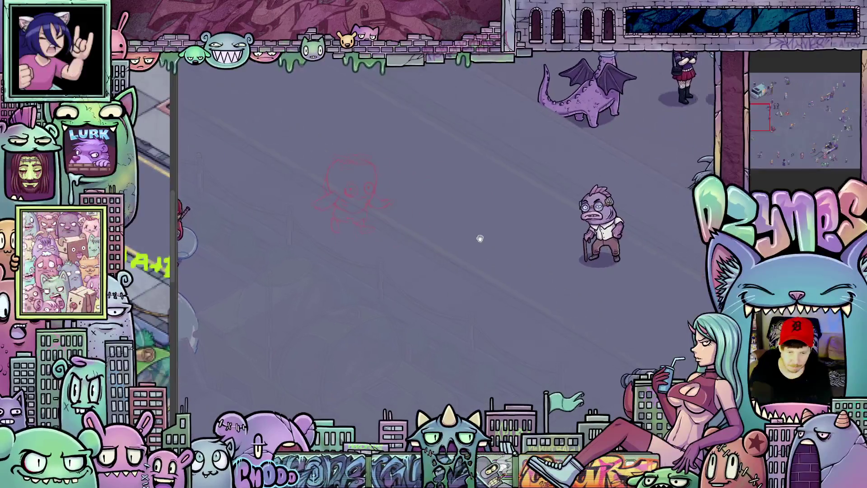
mouse_move(382, 218)
mouse_down()
mouse_move(559, 246)
mouse_move(355, 209)
mouse_up()
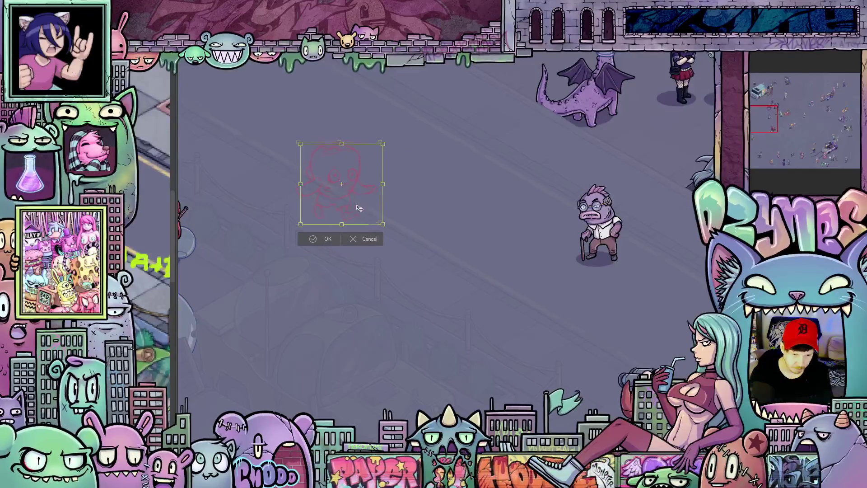
drag(355, 210, 355, 212)
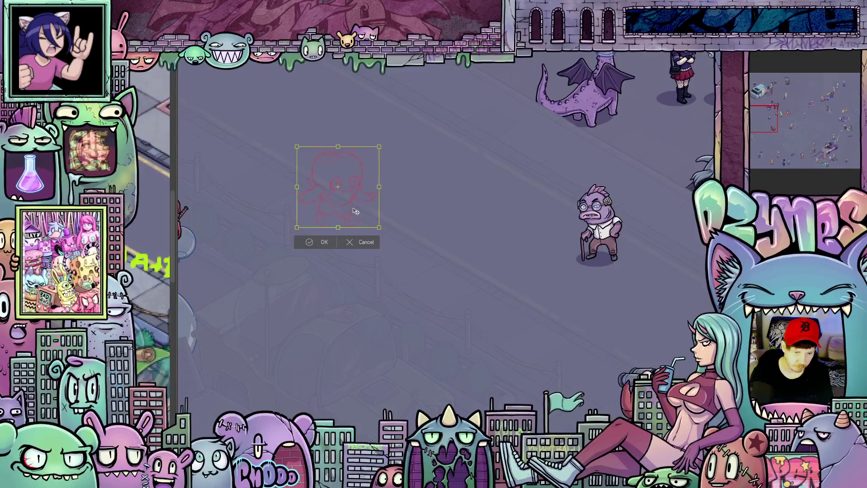
click(324, 242)
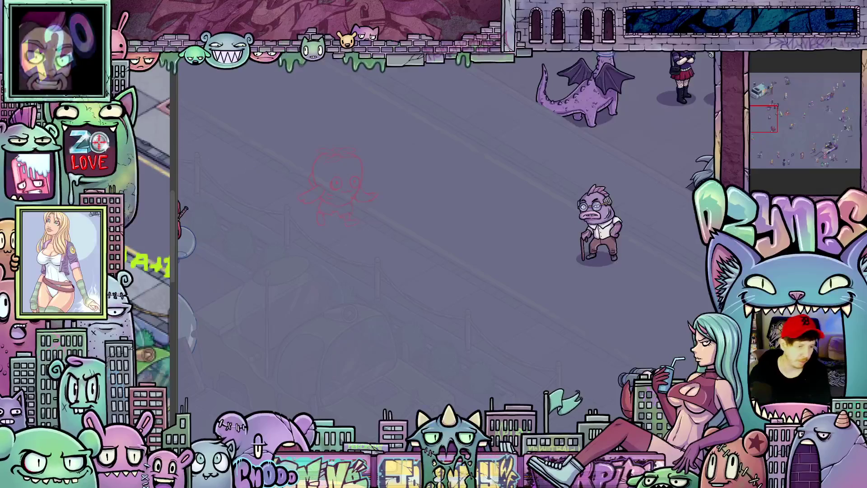
scroll(277, 153, up, 1)
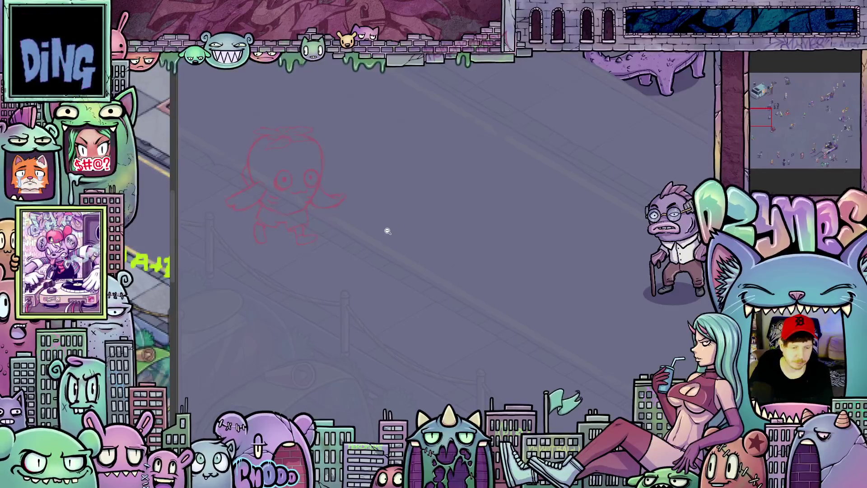
drag(373, 240, 477, 292)
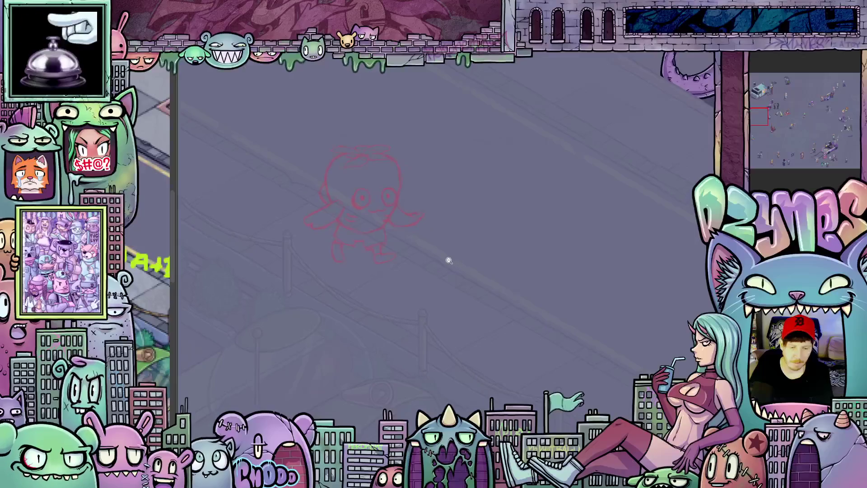
scroll(422, 242, up, 2)
scroll(354, 203, up, 2)
drag(354, 204, 498, 289)
scroll(503, 292, up, 1)
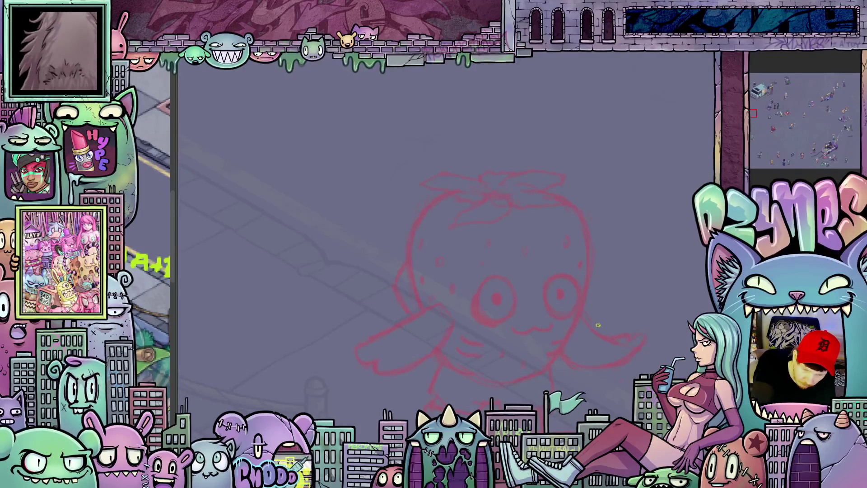
key(Up)
key(Left)
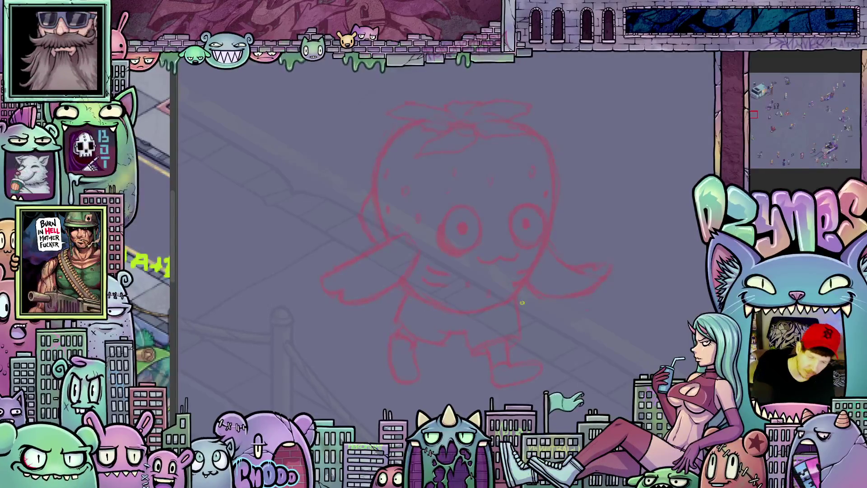
scroll(185, 318, down, 3)
drag(540, 307, 463, 218)
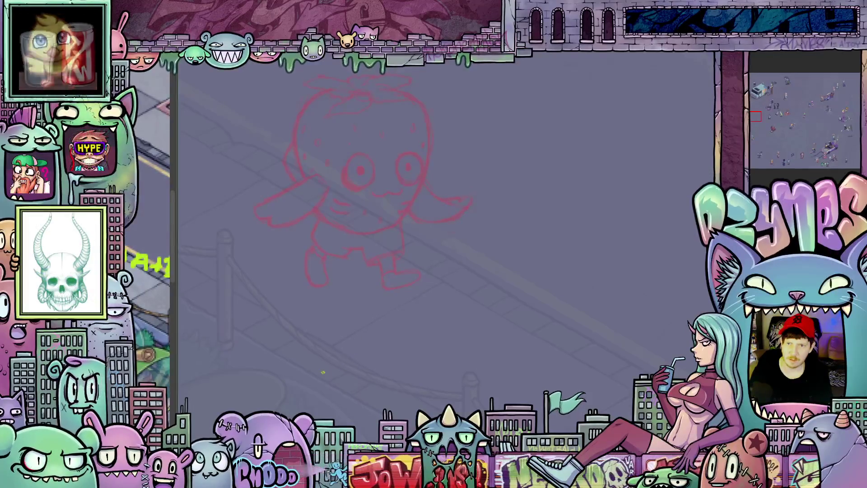
Frame the sketch and ink a black curved line down the right side of the head
drag(323, 372, 424, 331)
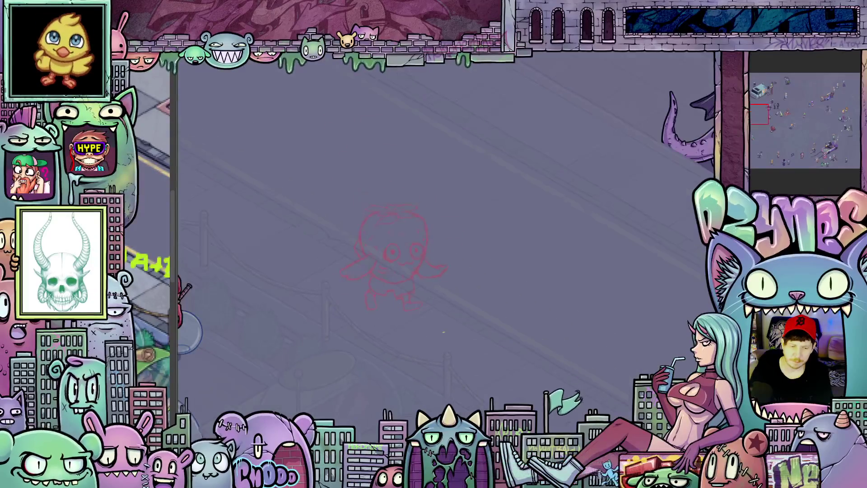
scroll(406, 309, down, 2)
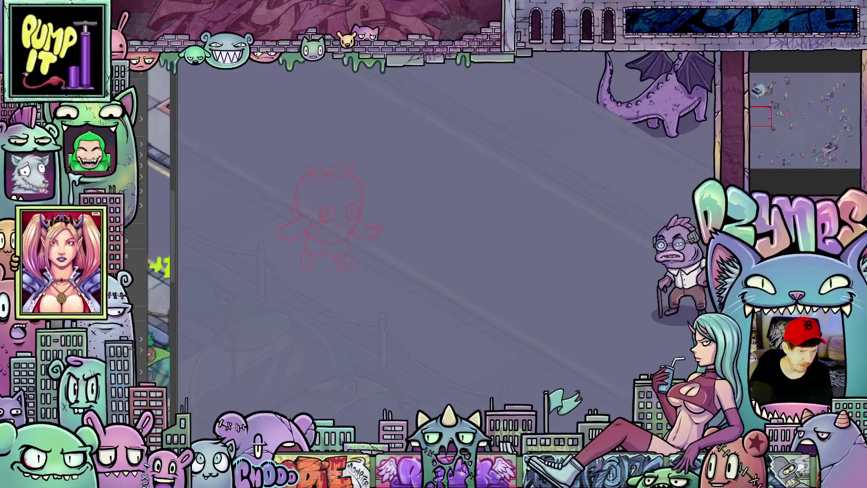
scroll(367, 262, up, 3)
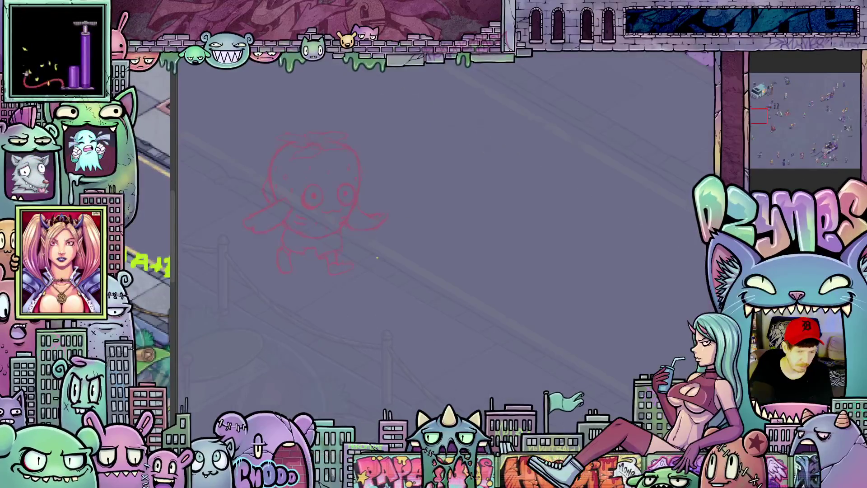
drag(422, 290, 411, 264)
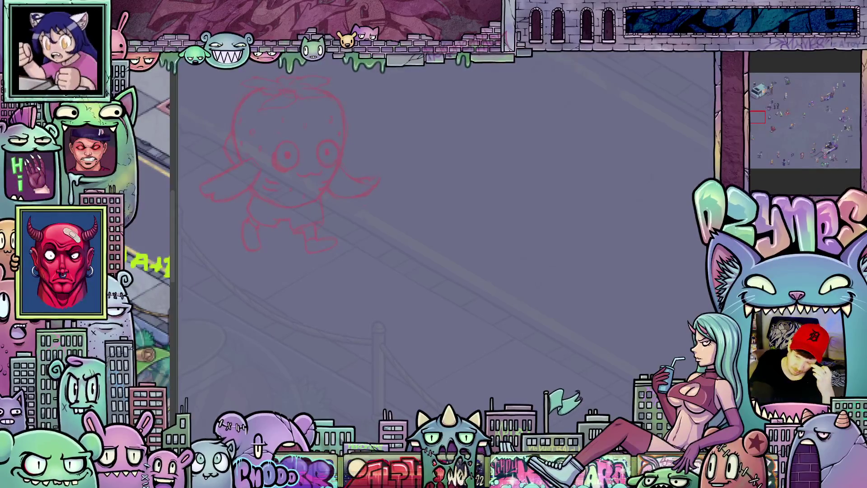
scroll(239, 217, up, 1)
scroll(253, 251, up, 1)
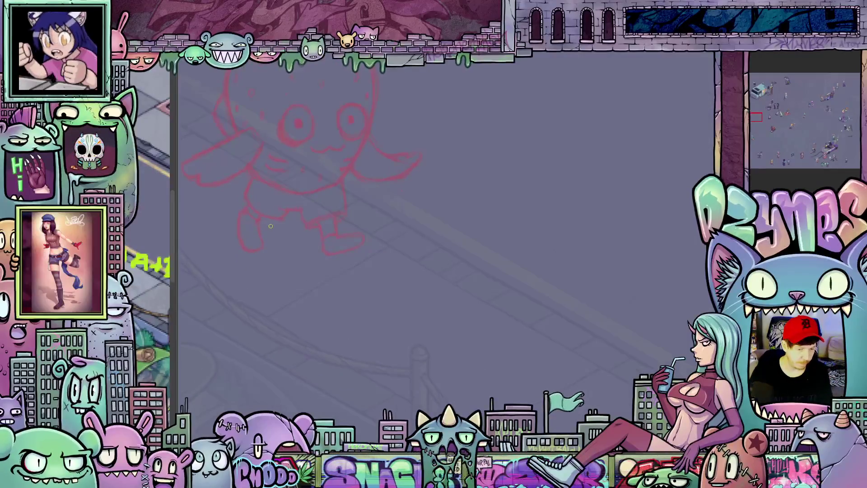
scroll(270, 225, up, 1)
drag(293, 228, 361, 327)
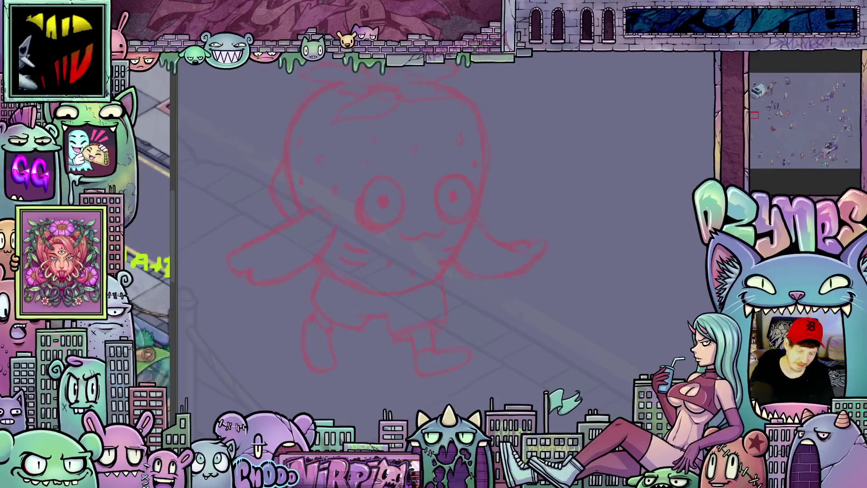
scroll(522, 291, up, 2)
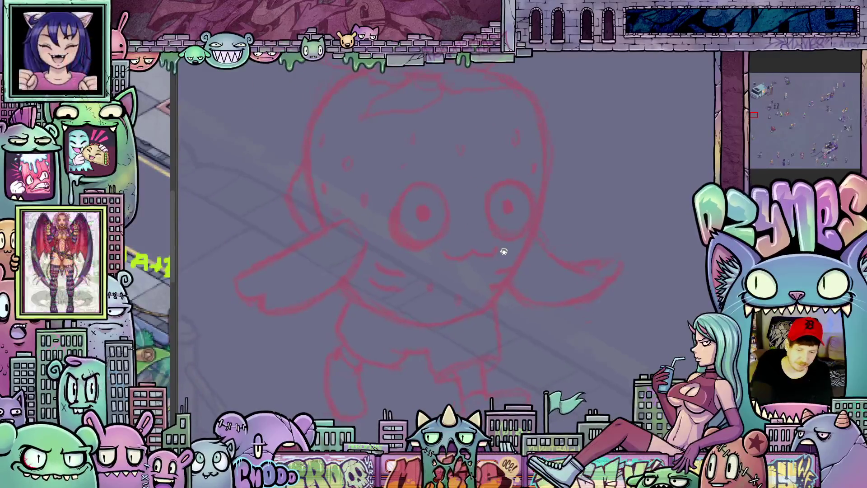
drag(495, 251, 505, 254)
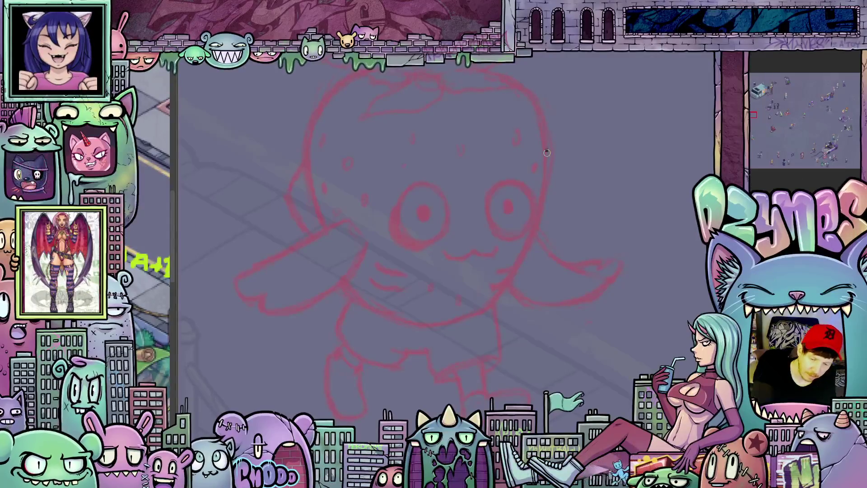
mouse_move(546, 174)
mouse_down()
mouse_move(525, 249)
mouse_move(499, 272)
mouse_move(516, 268)
mouse_move(499, 294)
mouse_move(476, 310)
mouse_up()
Ink the cheek marks and the head outline on the right, upper-left and lower-left sides in black
mouse_move(378, 268)
mouse_down()
mouse_move(410, 276)
mouse_move(405, 288)
mouse_up()
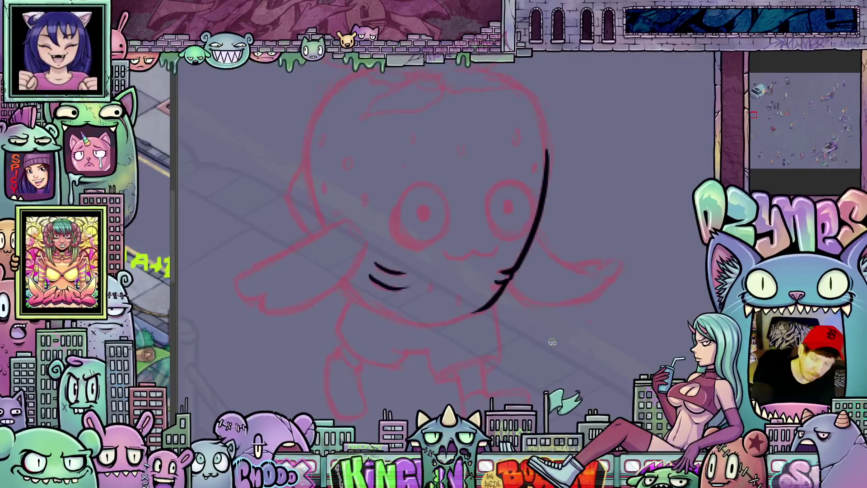
key(4)
key(4)
key(4)
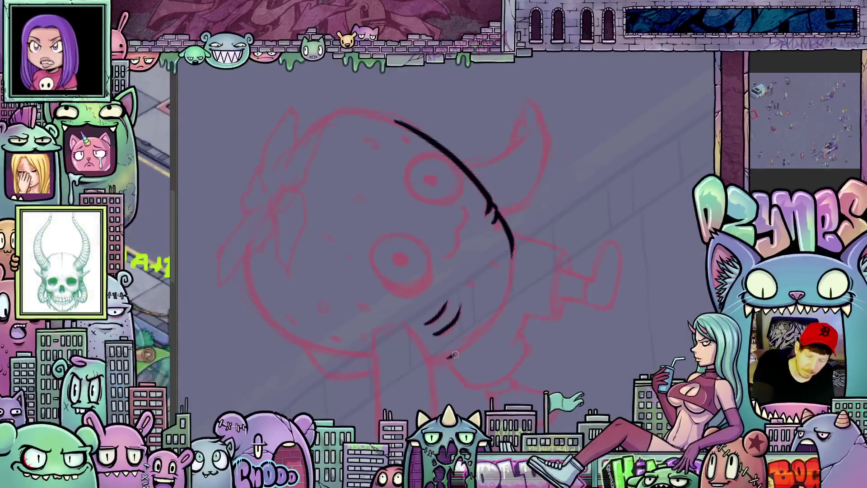
drag(486, 327, 512, 245)
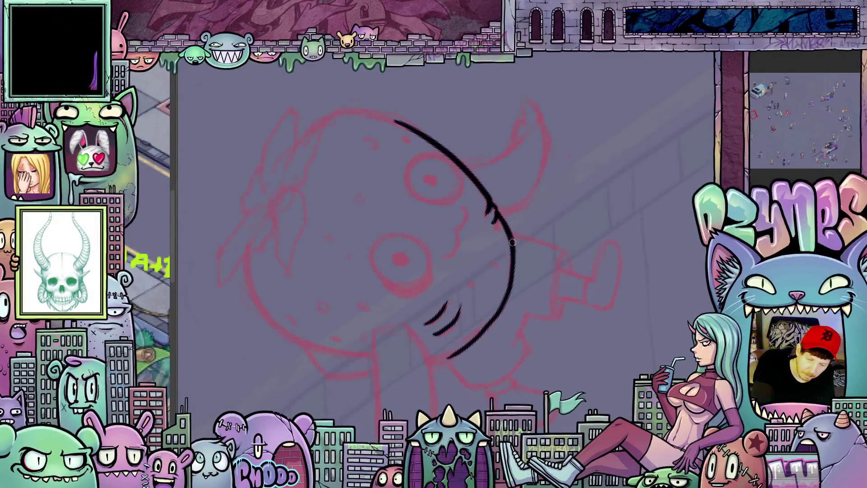
key(6)
key(6)
key(6)
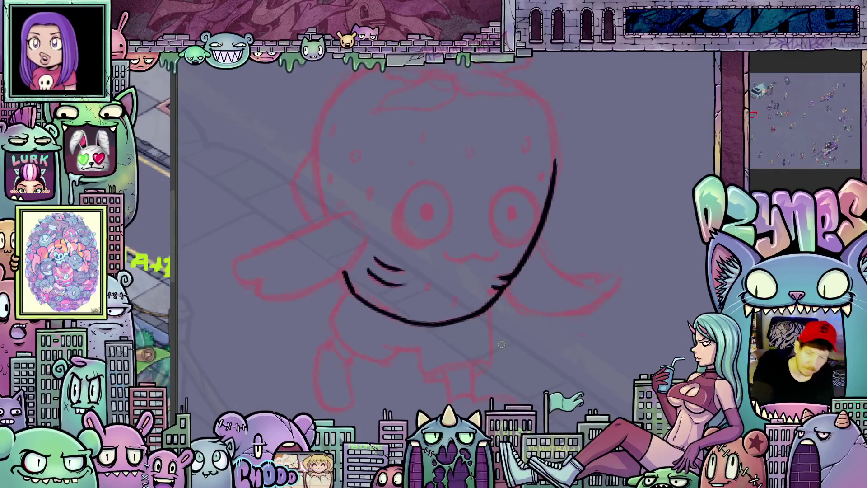
drag(508, 344, 576, 423)
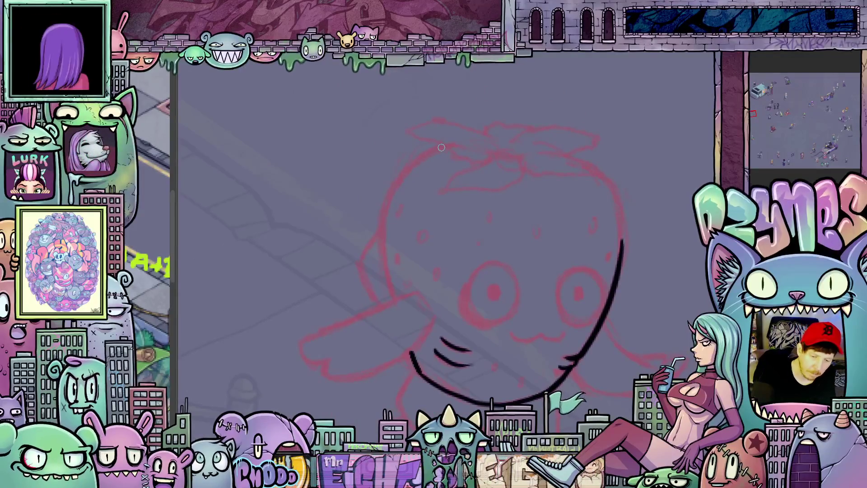
mouse_move(442, 147)
mouse_down()
mouse_move(383, 214)
mouse_move(395, 300)
mouse_up()
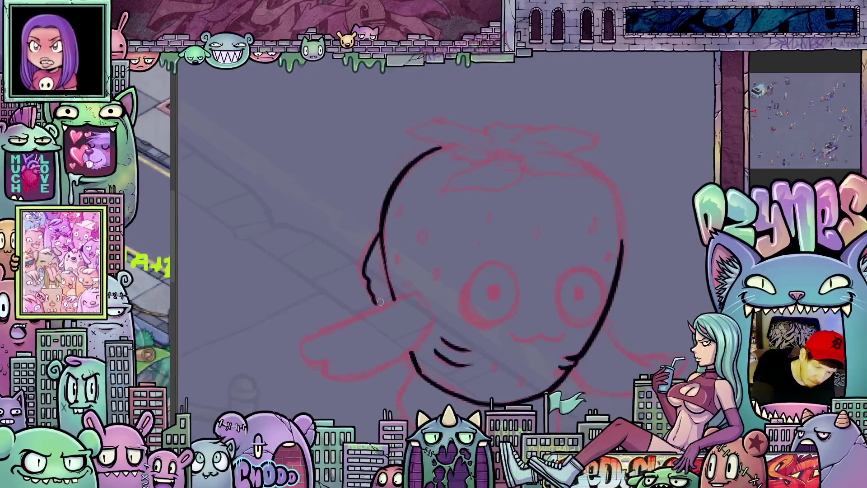
drag(376, 296, 400, 293)
mouse_move(583, 345)
mouse_down()
mouse_move(596, 271)
mouse_move(536, 194)
mouse_move(515, 231)
mouse_up()
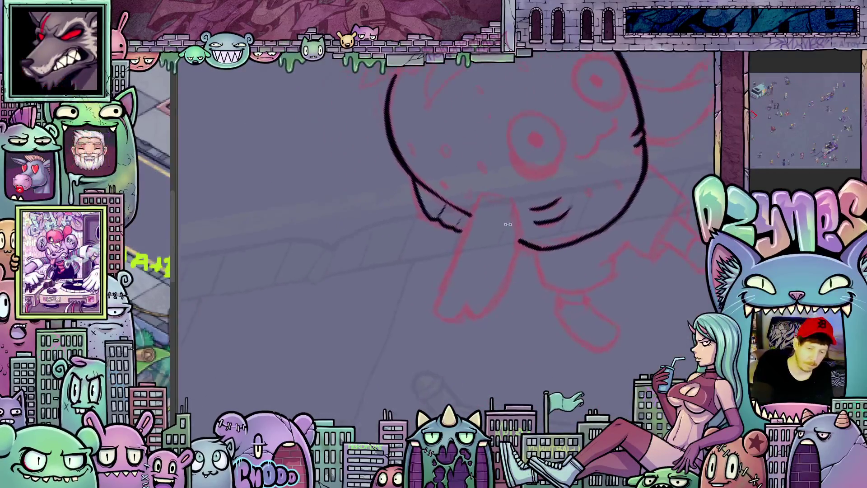
mouse_move(464, 239)
mouse_down()
mouse_move(435, 306)
mouse_move(468, 307)
mouse_move(491, 294)
mouse_move(513, 215)
mouse_move(506, 196)
mouse_move(451, 303)
mouse_up()
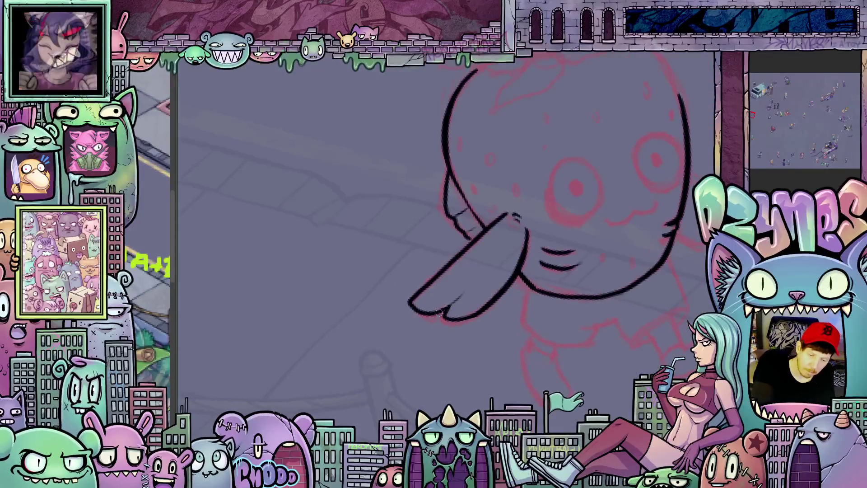
Ink the right wing's upper and lower curves and the outline of the right eye
mouse_move(514, 303)
mouse_down()
mouse_move(542, 352)
mouse_move(533, 310)
mouse_move(538, 251)
mouse_up()
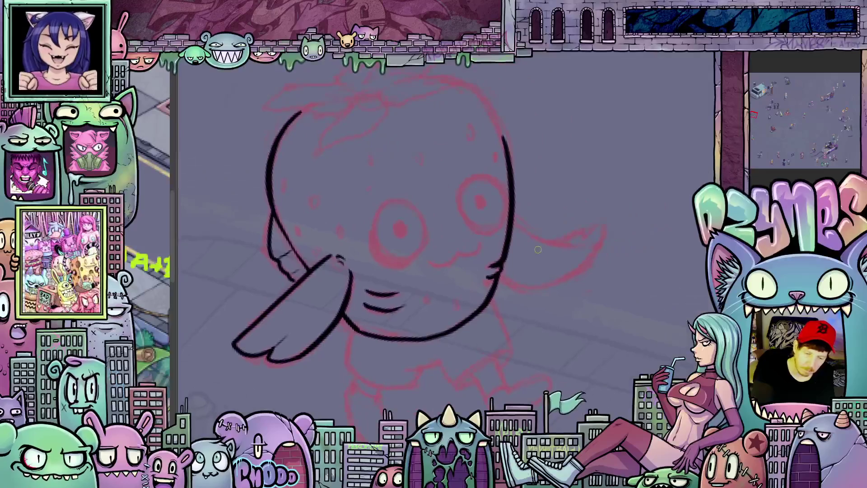
drag(514, 219, 576, 245)
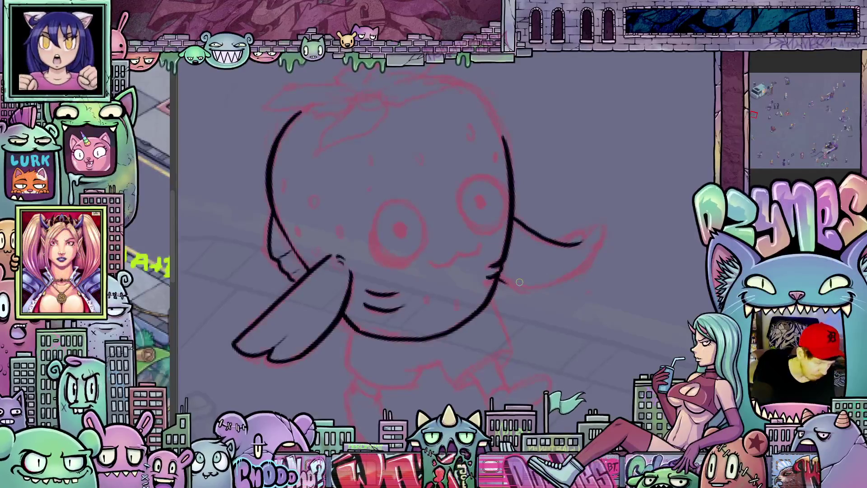
mouse_move(527, 282)
mouse_down()
mouse_move(572, 279)
mouse_move(596, 243)
mouse_up()
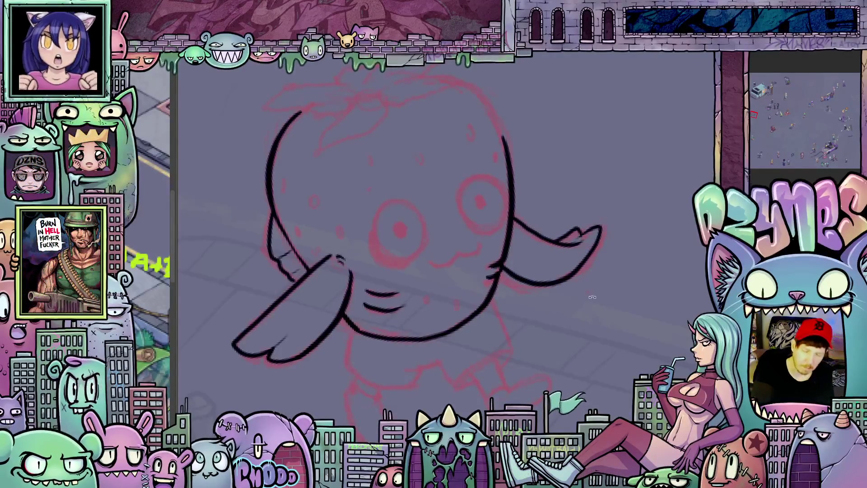
drag(588, 296, 575, 243)
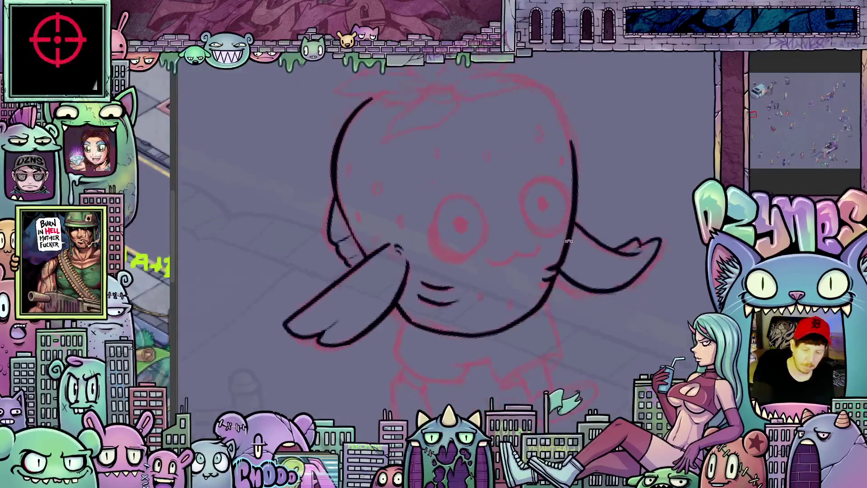
drag(539, 242, 434, 305)
mouse_move(436, 224)
mouse_down()
mouse_move(450, 265)
mouse_move(435, 232)
mouse_up()
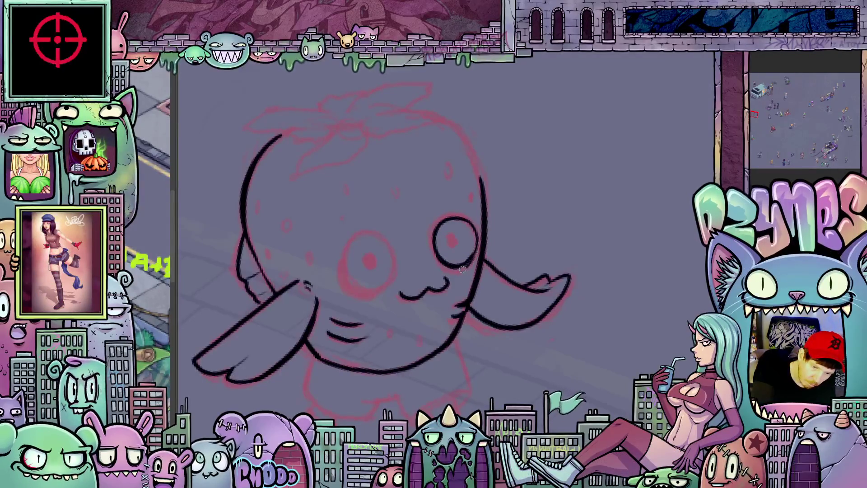
drag(368, 276, 484, 241)
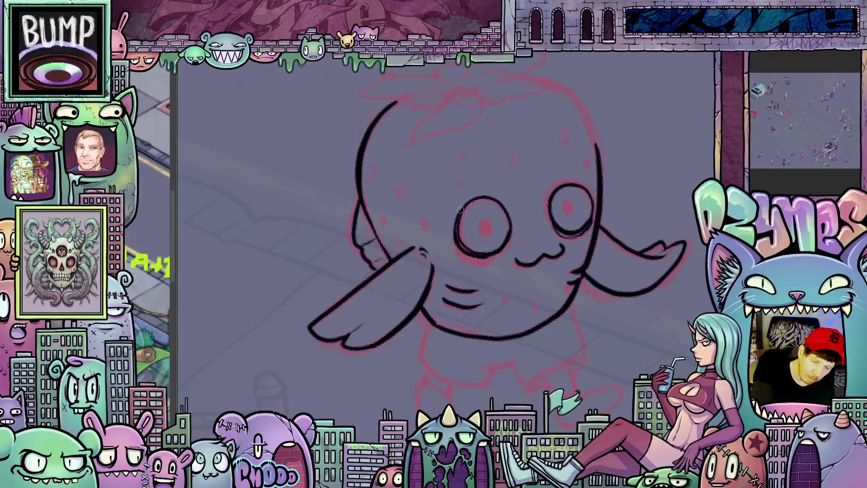
drag(458, 214, 527, 223)
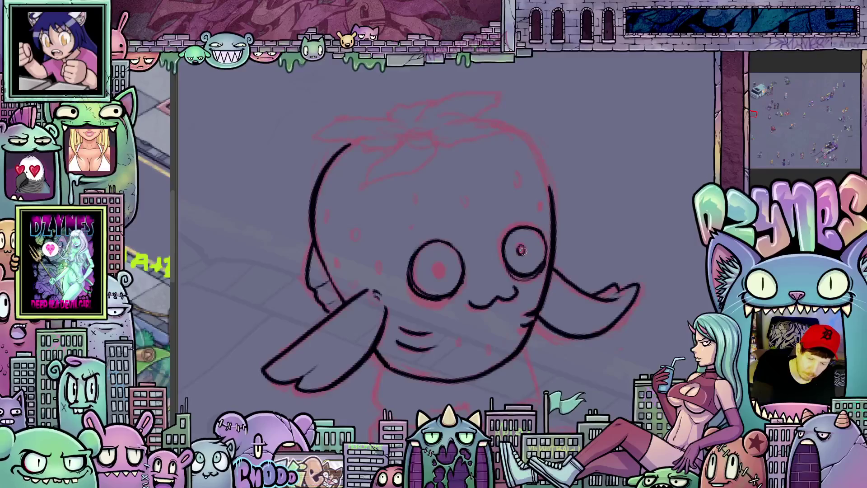
Dot dark inked pupils into the right and left eyes
click(522, 251)
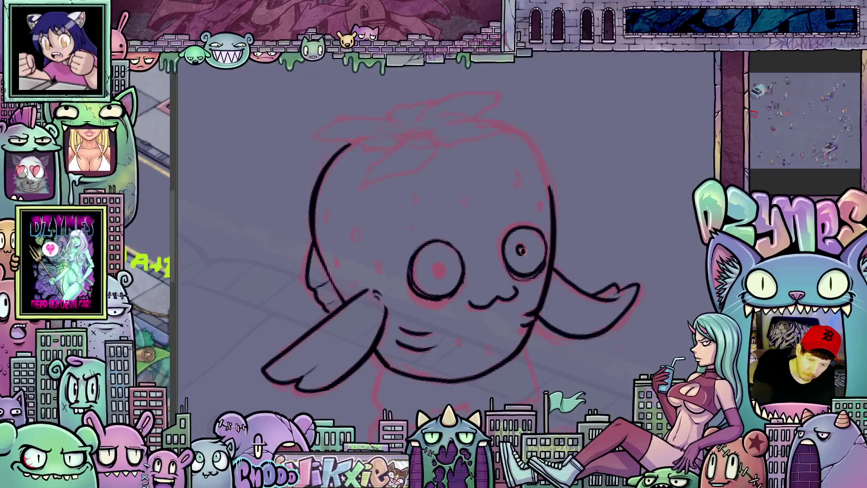
click(449, 264)
scroll(450, 269, down, 3)
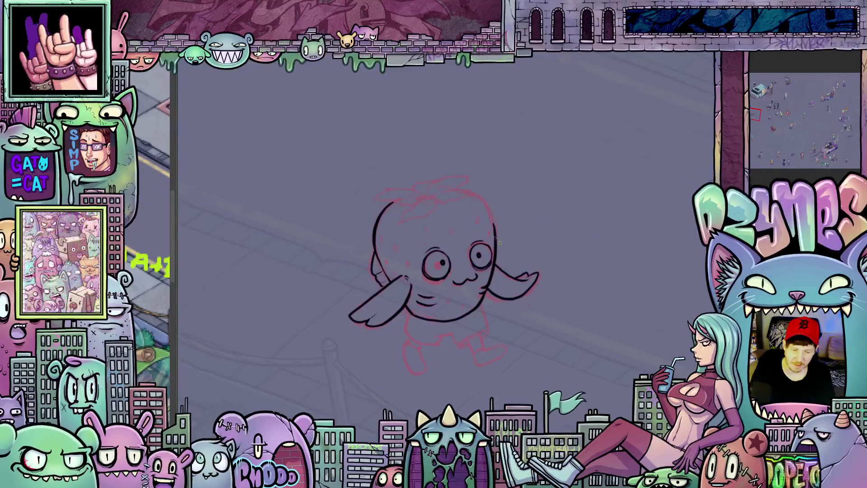
scroll(474, 204, up, 2)
scroll(474, 204, up, 2)
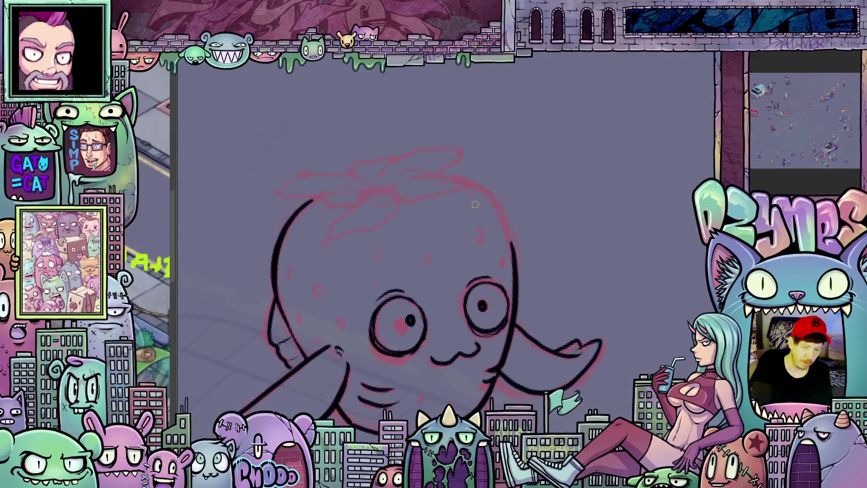
Ink along the head's right edge with the canvas tilted for the stroke
drag(474, 204, 513, 207)
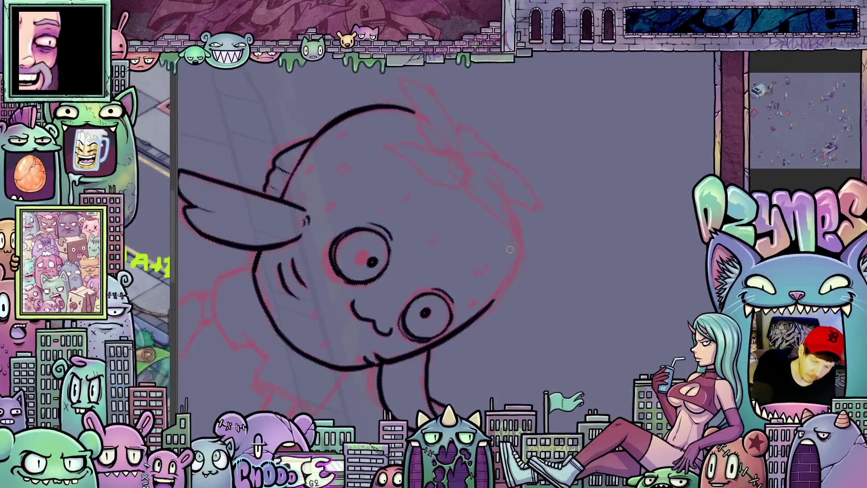
drag(518, 237, 518, 259)
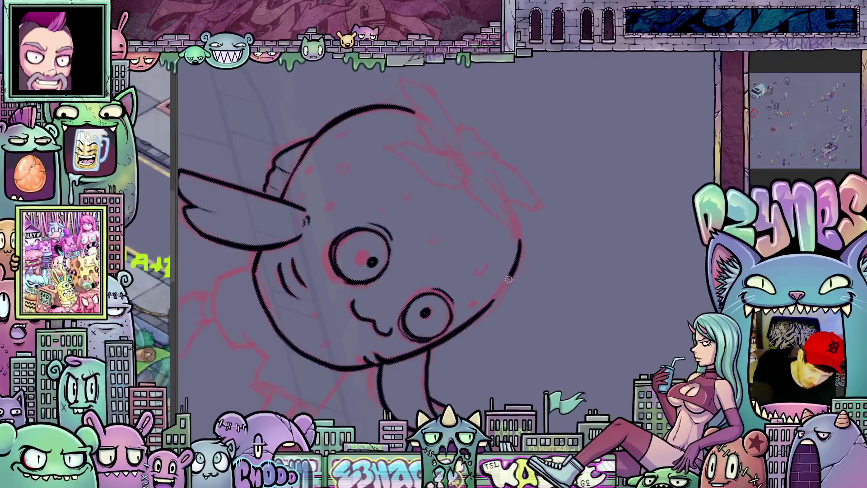
mouse_move(482, 309)
mouse_down()
mouse_move(470, 302)
mouse_move(449, 181)
mouse_move(434, 208)
mouse_move(455, 223)
mouse_up()
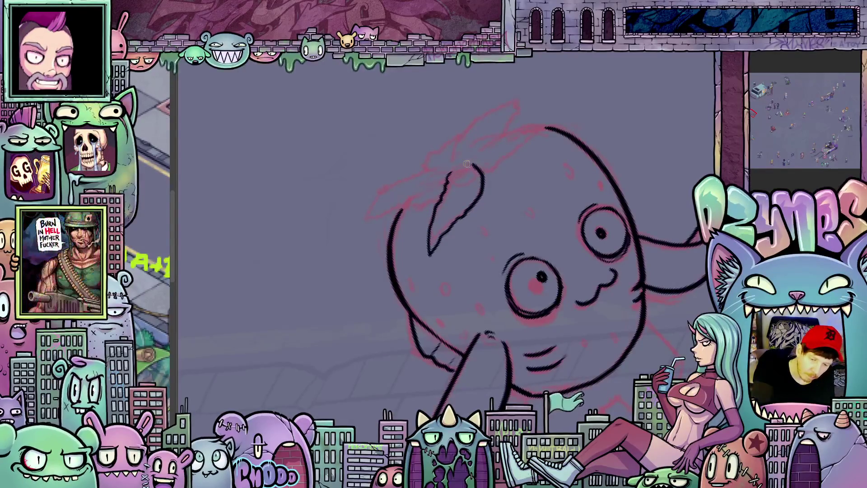
mouse_move(521, 239)
mouse_down()
mouse_move(521, 261)
mouse_move(424, 234)
mouse_move(395, 291)
mouse_move(455, 207)
mouse_move(382, 207)
mouse_move(602, 257)
mouse_move(478, 188)
mouse_up()
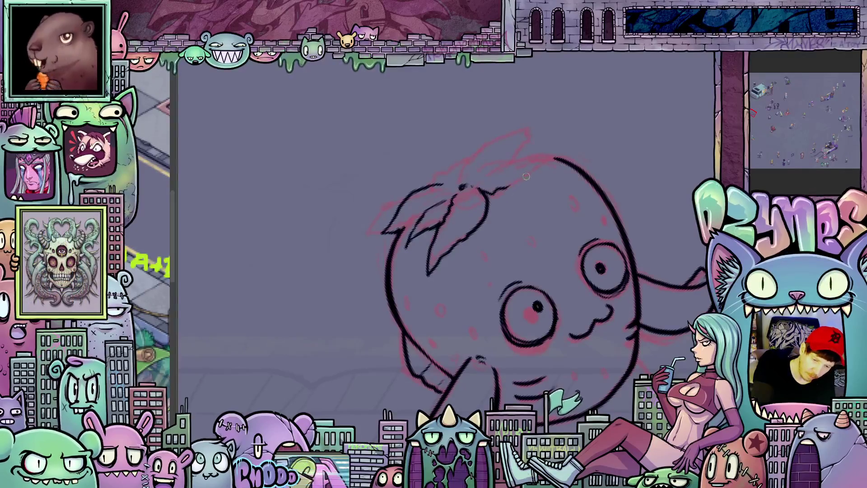
Ink the head top and upper-left outline, then level the view again
drag(516, 182, 533, 169)
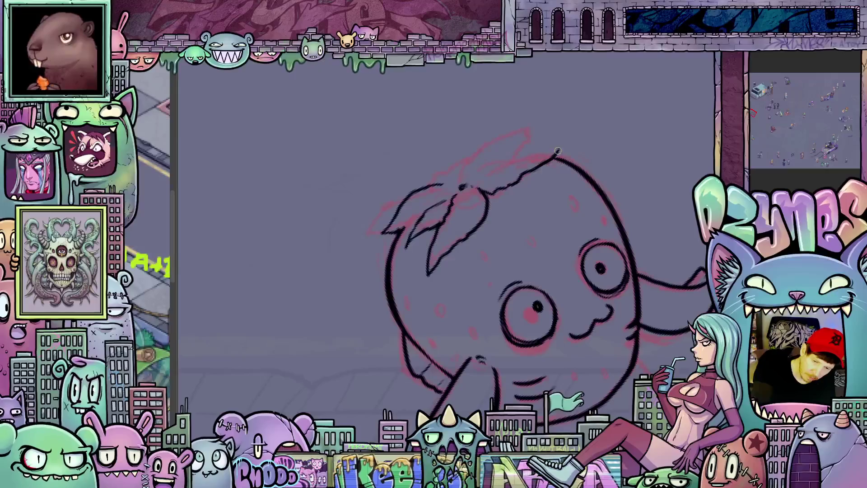
drag(482, 165, 541, 152)
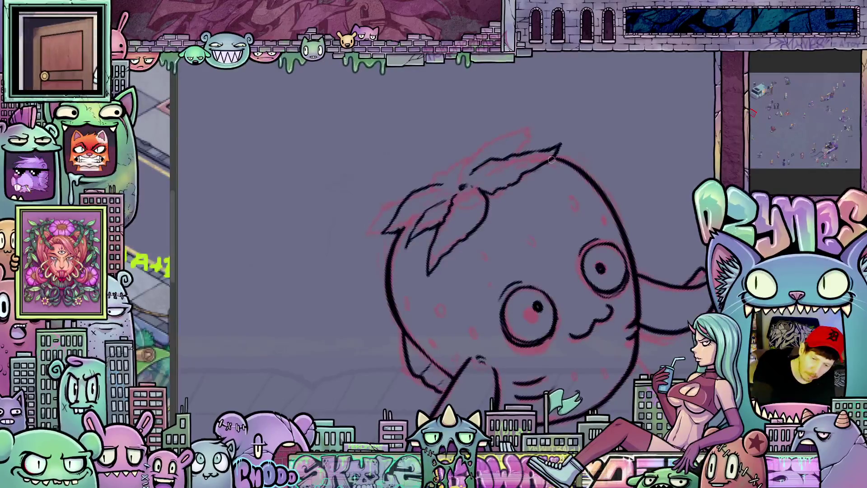
drag(437, 179, 483, 161)
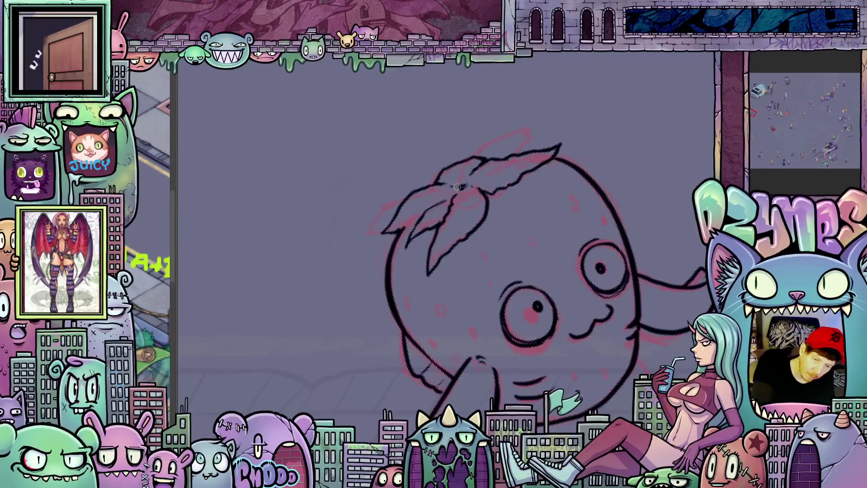
drag(638, 239, 443, 157)
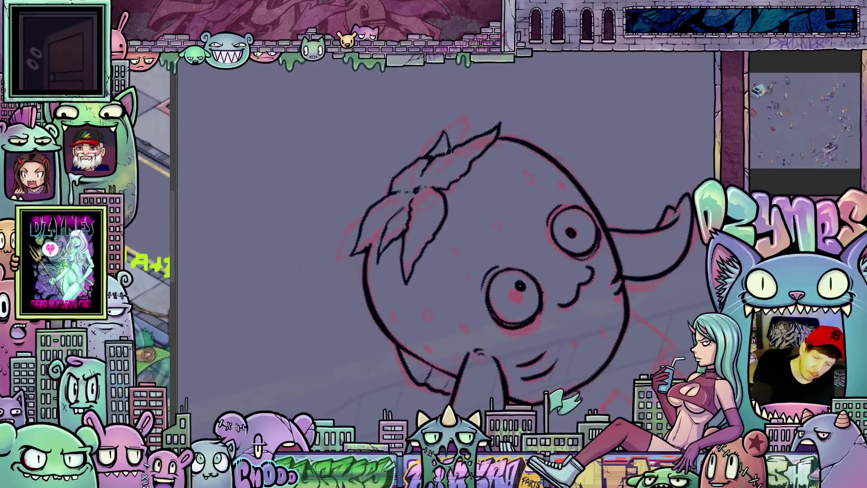
mouse_move(612, 232)
mouse_down()
mouse_move(618, 278)
mouse_move(549, 242)
mouse_up()
scroll(618, 278, down, 2)
scroll(477, 236, up, 3)
scroll(477, 236, up, 2)
scroll(480, 231, down, 2)
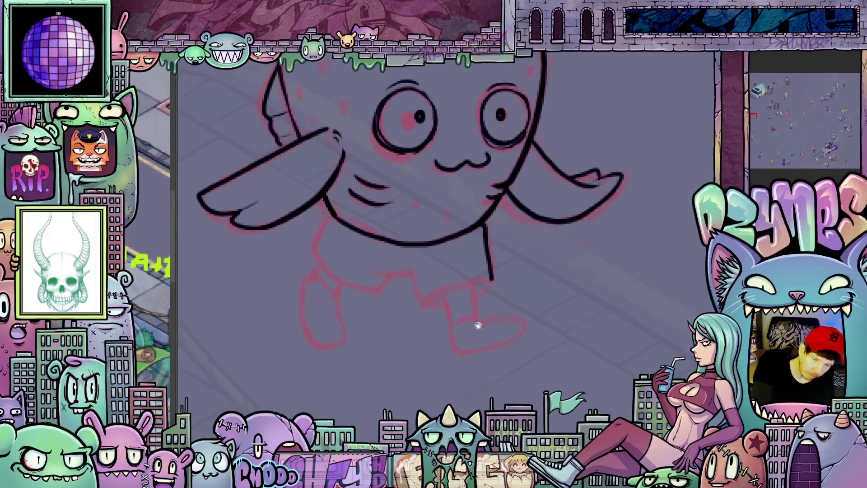
Ink the lower left body and short leg lines, mirroring the view midway
drag(487, 279, 474, 230)
drag(390, 224, 379, 263)
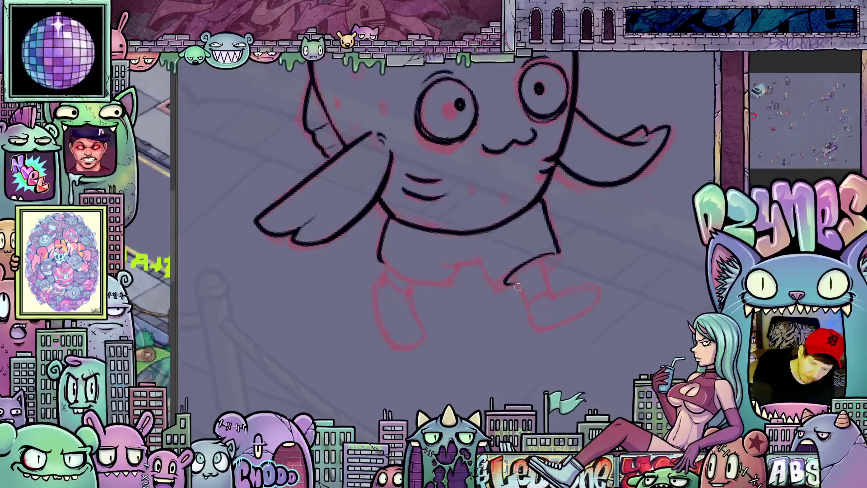
mouse_move(496, 290)
mouse_down()
mouse_move(481, 308)
mouse_move(475, 276)
mouse_up()
key(m)
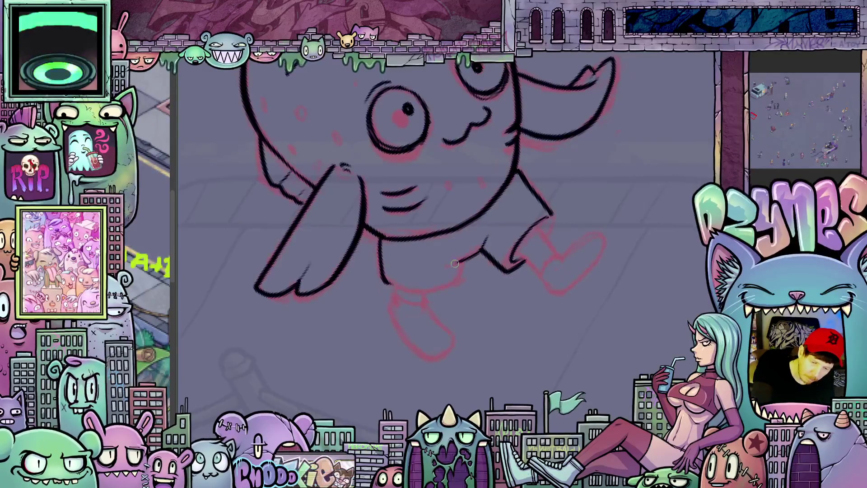
drag(462, 260, 459, 280)
mouse_move(565, 261)
mouse_down()
mouse_move(422, 260)
mouse_move(404, 197)
mouse_move(413, 239)
mouse_move(502, 273)
mouse_up()
scroll(421, 259, up, 2)
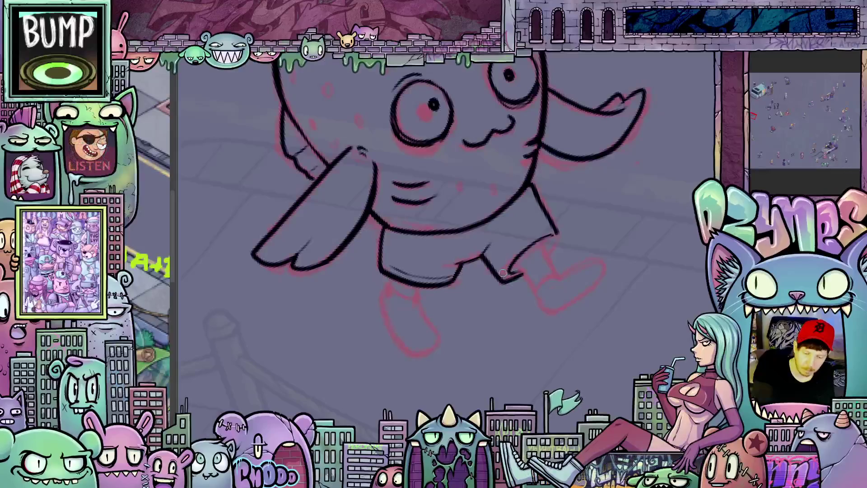
scroll(532, 286, left, 3)
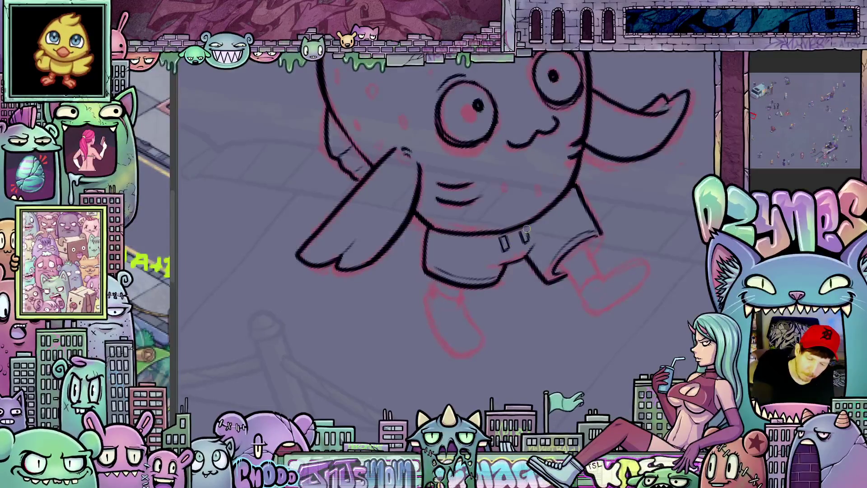
scroll(525, 227, down, 2)
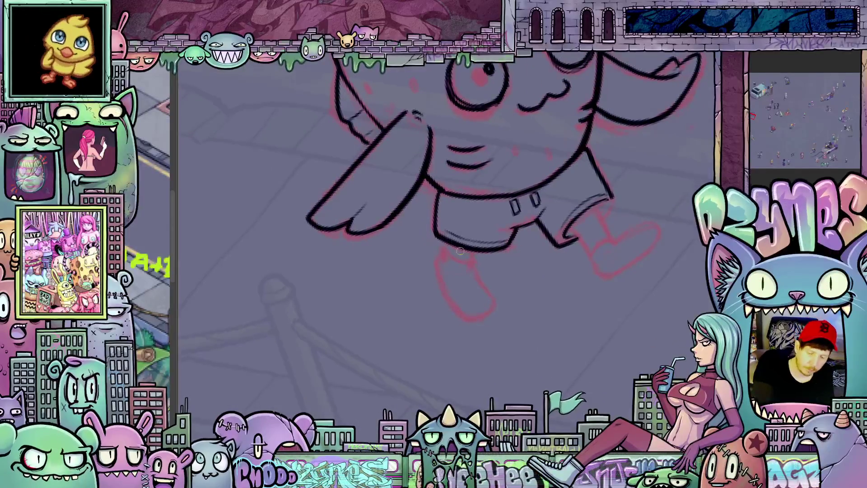
drag(444, 243, 449, 256)
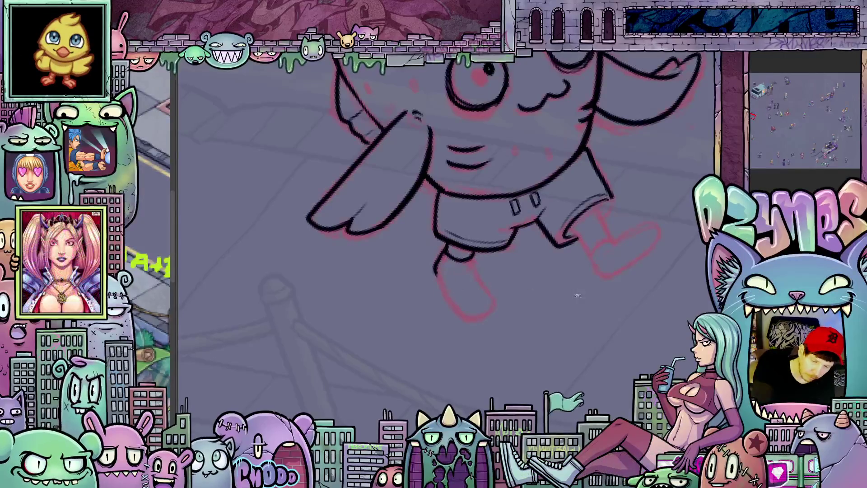
key(4)
drag(426, 270, 444, 320)
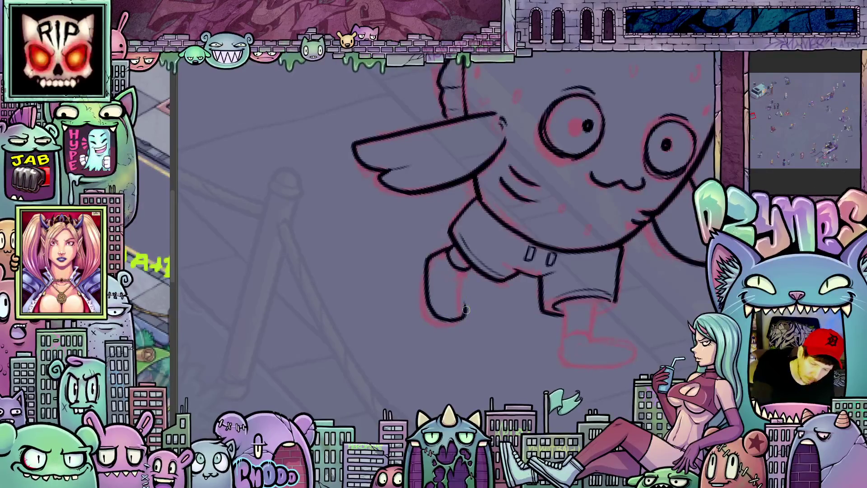
mouse_move(459, 283)
mouse_down()
mouse_move(623, 295)
mouse_move(486, 294)
mouse_up()
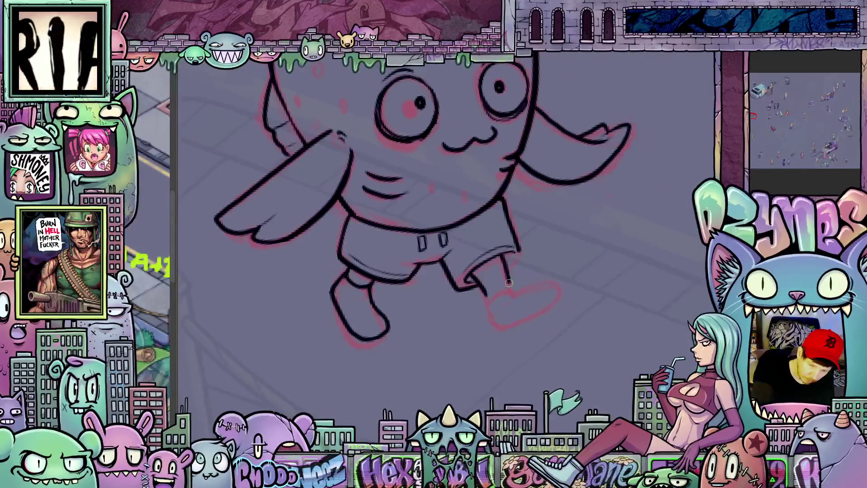
scroll(505, 265, up, 2)
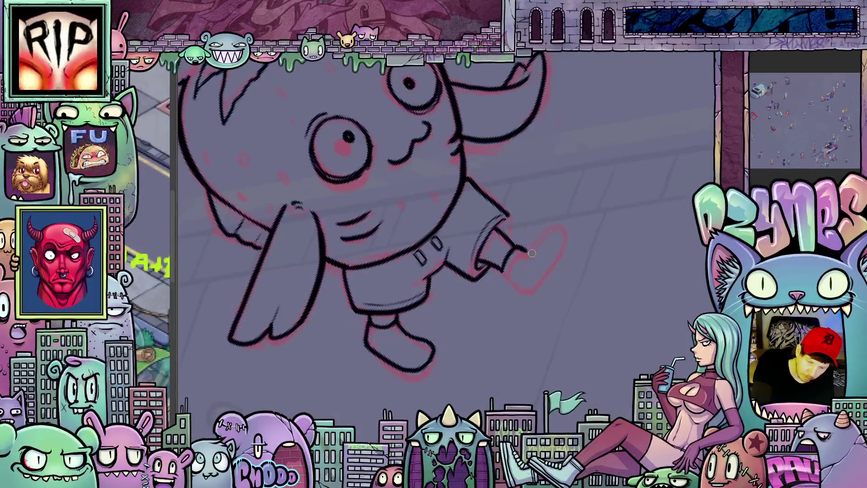
mouse_move(505, 272)
mouse_down()
mouse_move(528, 290)
mouse_move(593, 305)
mouse_up()
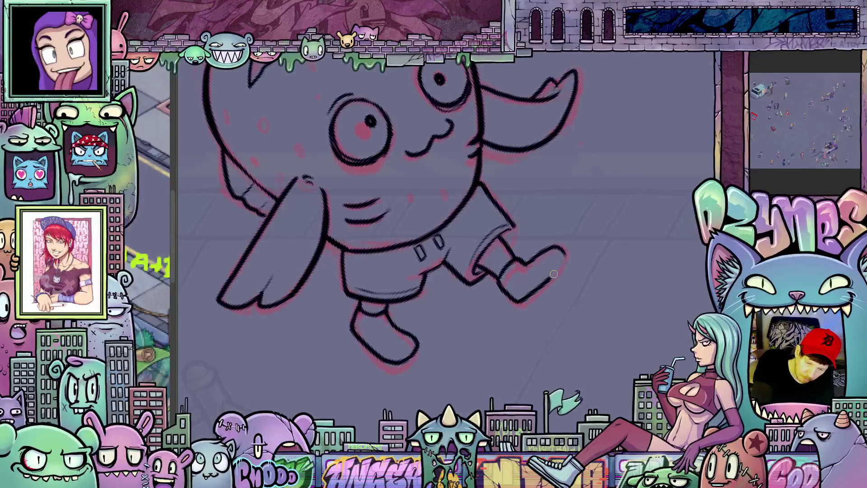
drag(562, 259, 612, 205)
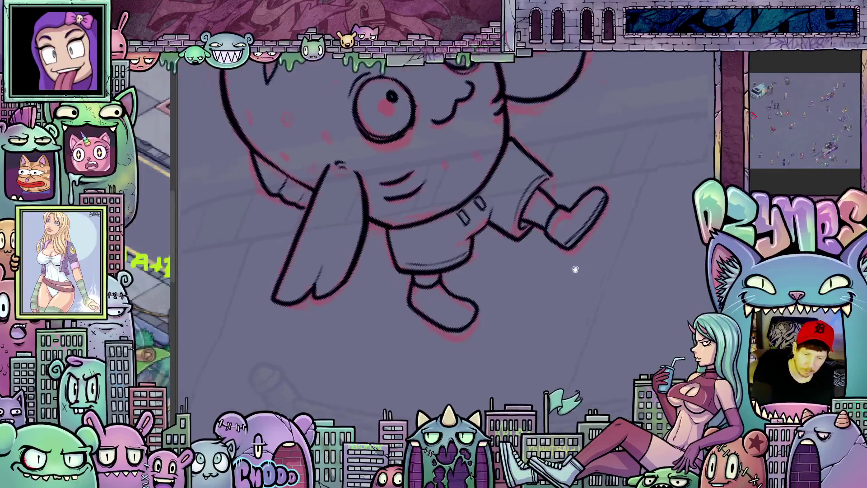
drag(582, 219, 411, 252)
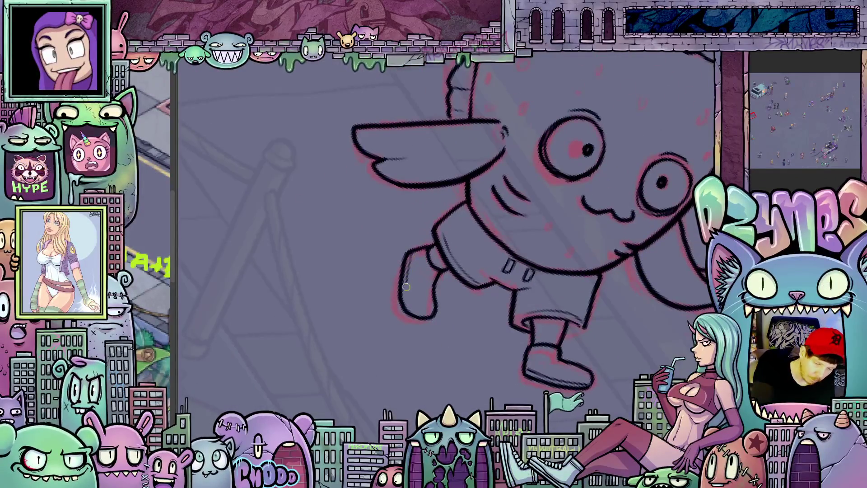
mouse_move(433, 309)
mouse_down()
mouse_move(633, 247)
mouse_move(525, 318)
mouse_up()
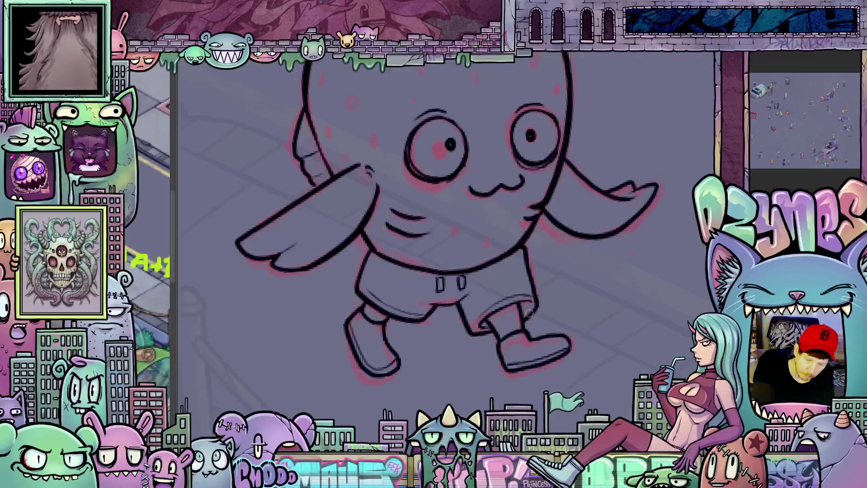
scroll(528, 310, up, 3)
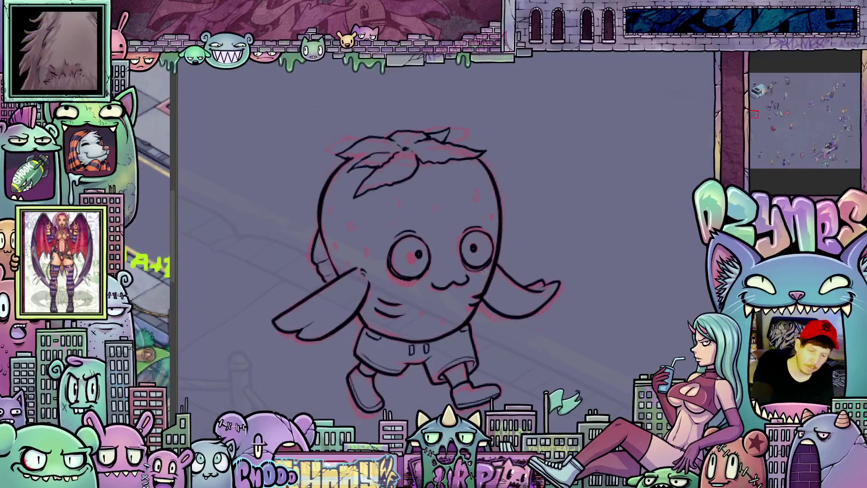
drag(474, 192, 490, 218)
Add small seed marks on the strawberry's head, between the eyes and on the body
drag(434, 203, 434, 212)
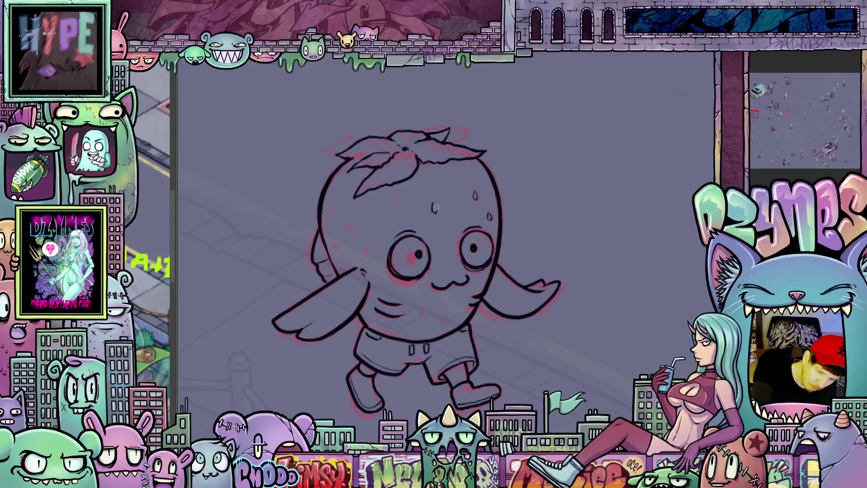
drag(447, 179, 448, 186)
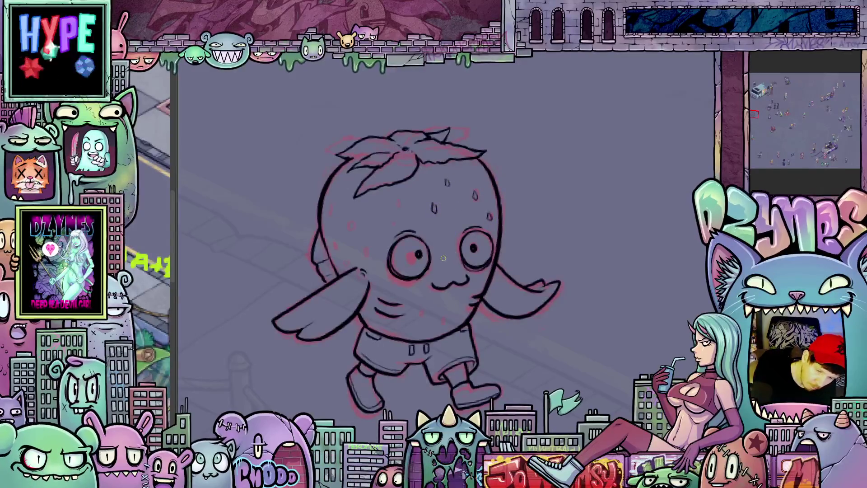
drag(444, 252, 443, 257)
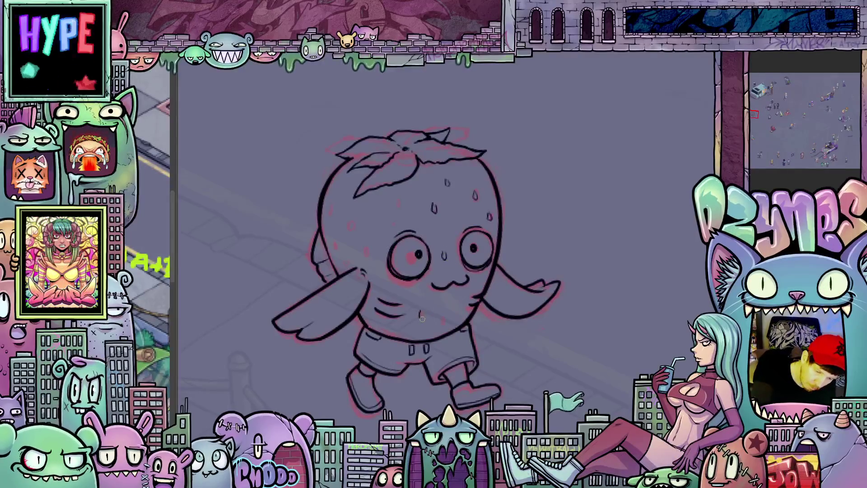
mouse_move(442, 321)
mouse_down()
mouse_move(477, 311)
mouse_move(427, 326)
mouse_up()
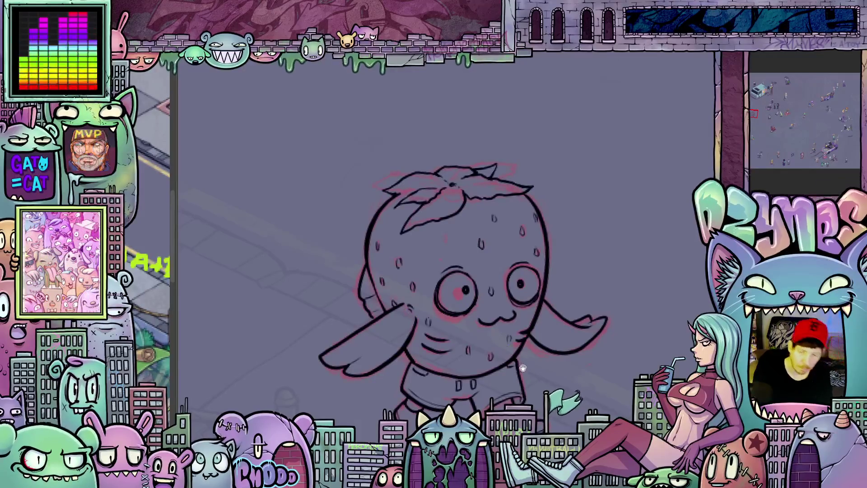
Rotate the canvas view and play back the strawberry's animation frames
drag(456, 338, 471, 277)
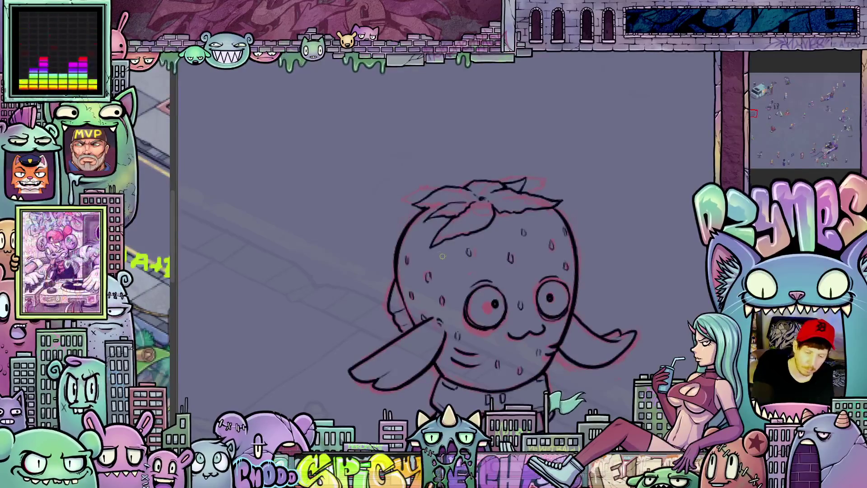
drag(484, 249, 516, 287)
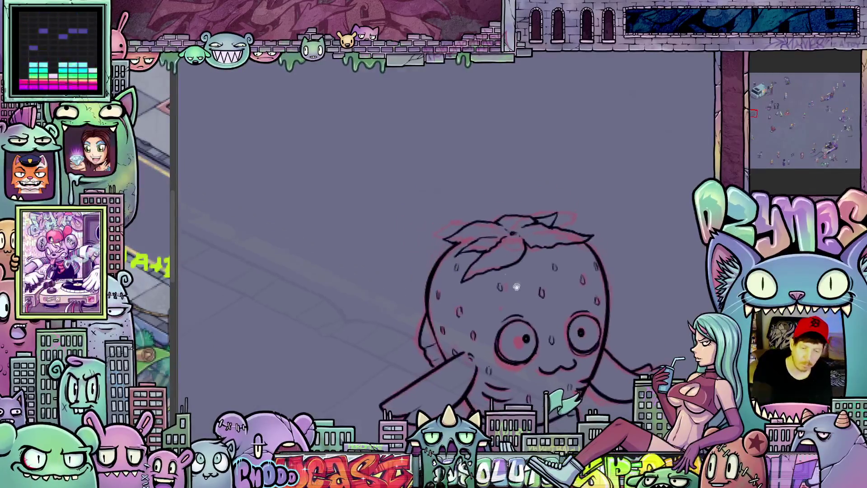
drag(474, 242, 436, 245)
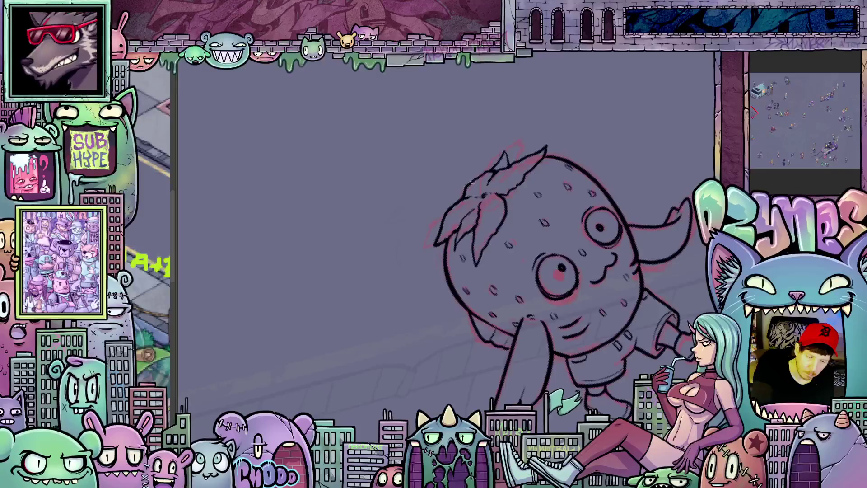
drag(530, 156, 483, 158)
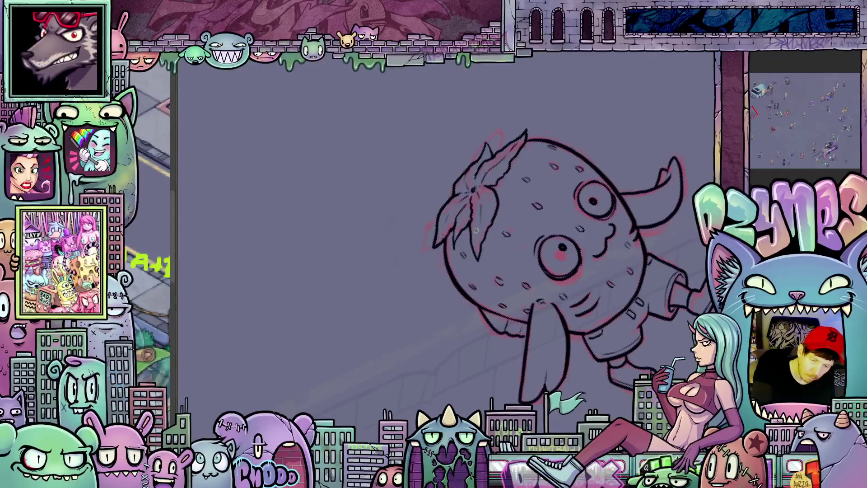
key(space)
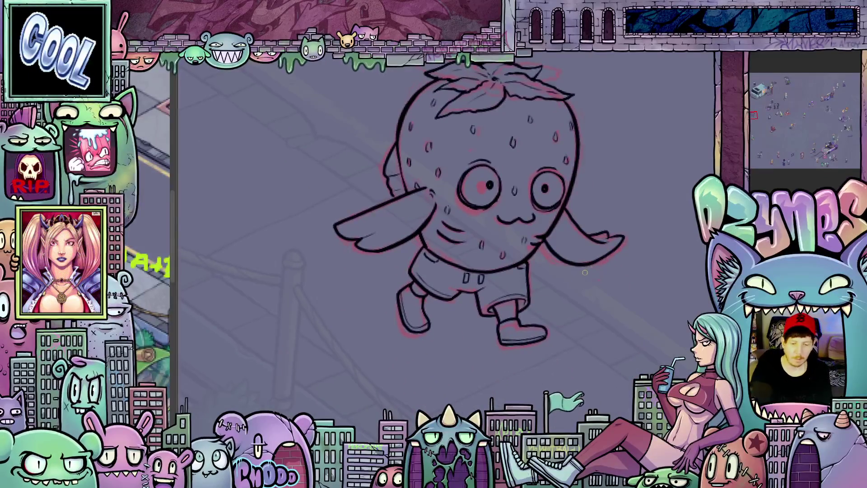
scroll(585, 272, down, 3)
drag(604, 290, 516, 255)
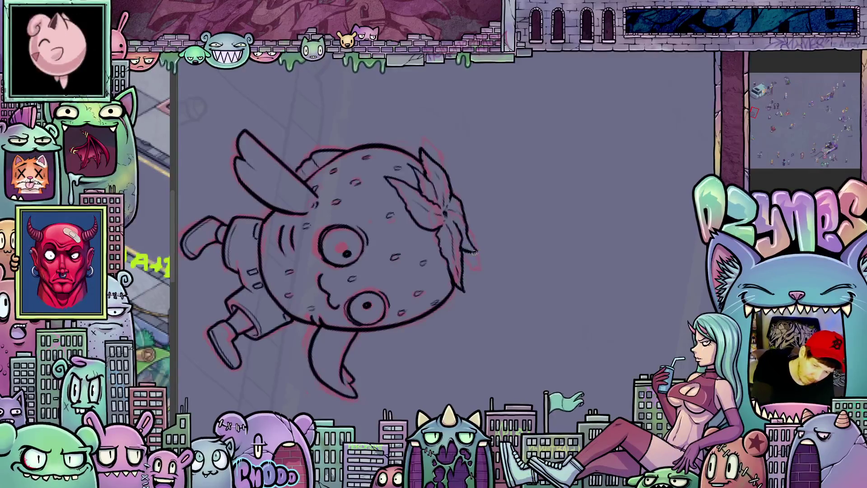
drag(505, 293, 409, 225)
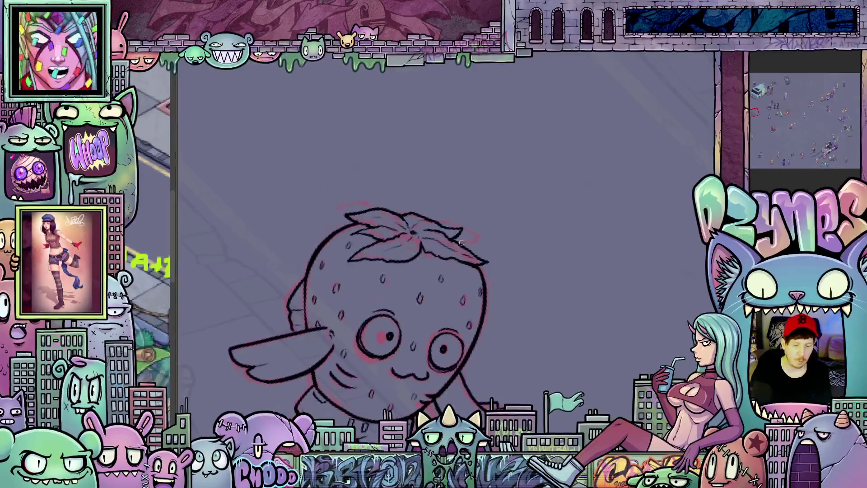
scroll(441, 270, down, 2)
scroll(515, 285, down, 2)
scroll(579, 293, down, 2)
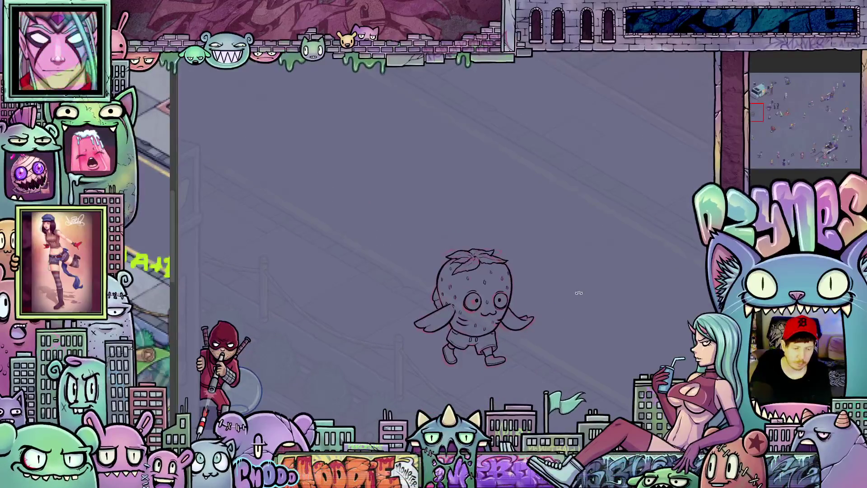
drag(578, 293, 538, 303)
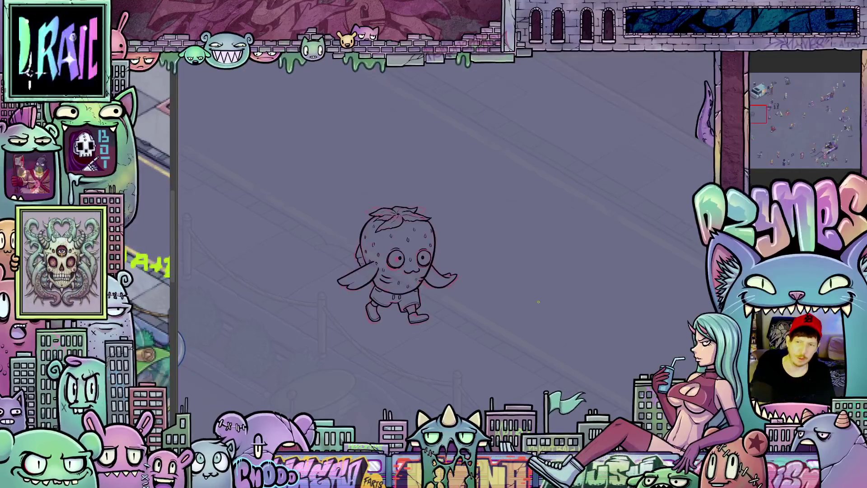
scroll(396, 330, up, 2)
scroll(396, 330, up, 3)
scroll(396, 330, up, 3)
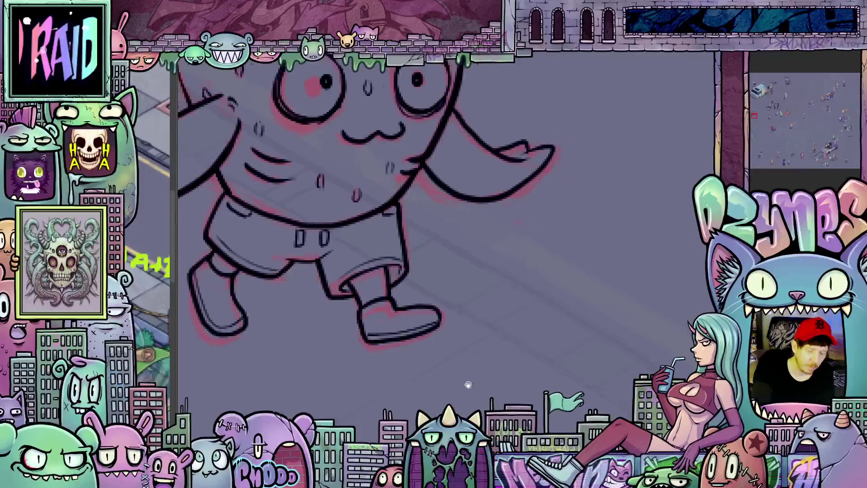
drag(397, 330, 485, 299)
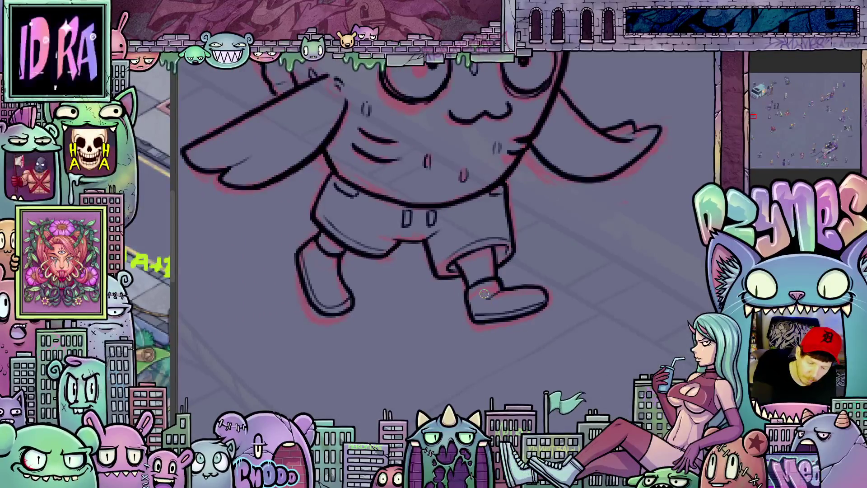
drag(443, 359, 608, 372)
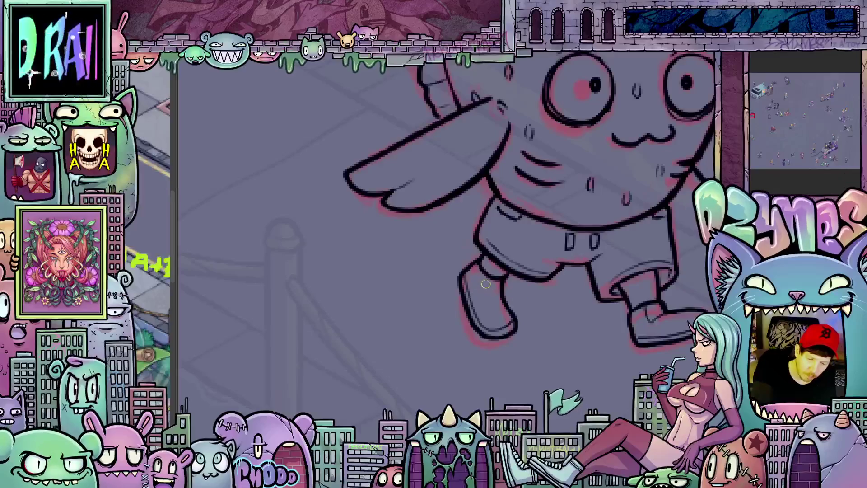
drag(482, 282, 337, 271)
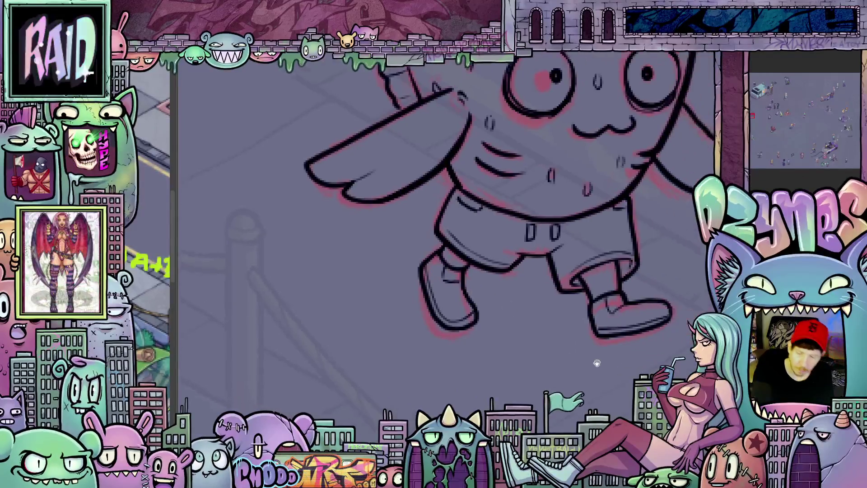
scroll(558, 353, down, 2)
scroll(547, 354, down, 1)
drag(547, 354, 501, 259)
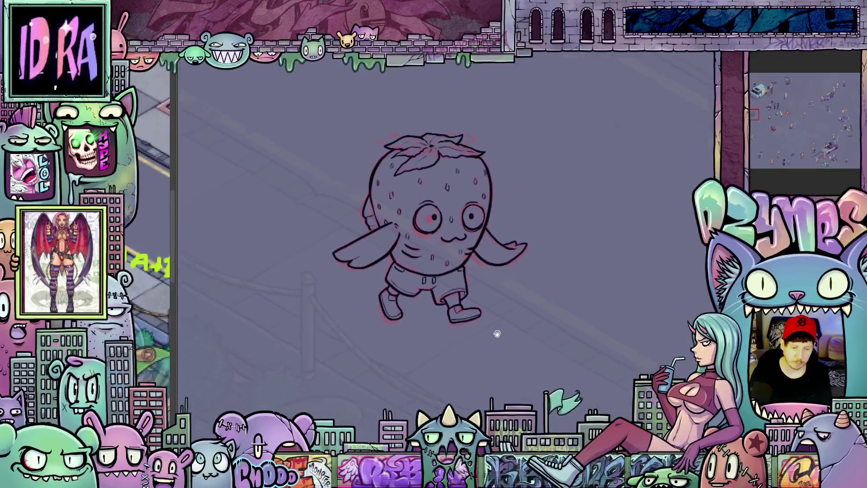
scroll(500, 260, up, 2)
mouse_move(500, 259)
mouse_down()
mouse_move(524, 298)
mouse_move(428, 223)
mouse_move(517, 261)
mouse_up()
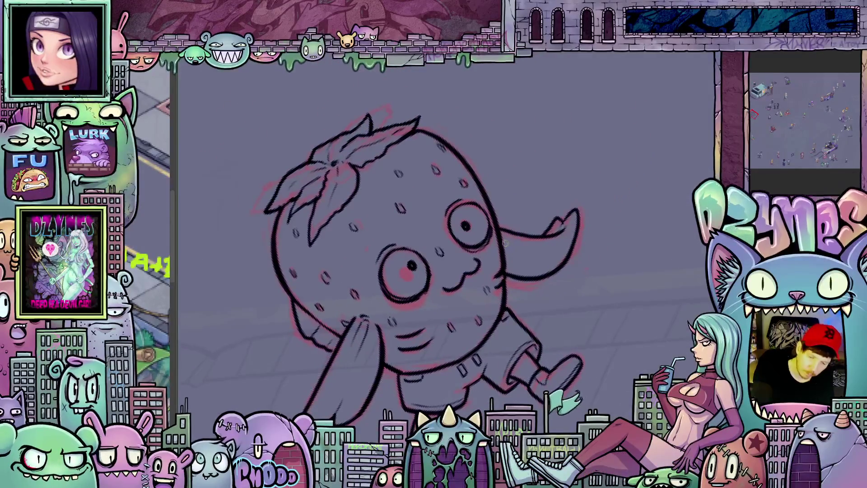
key(Right)
key(Right)
key(Right)
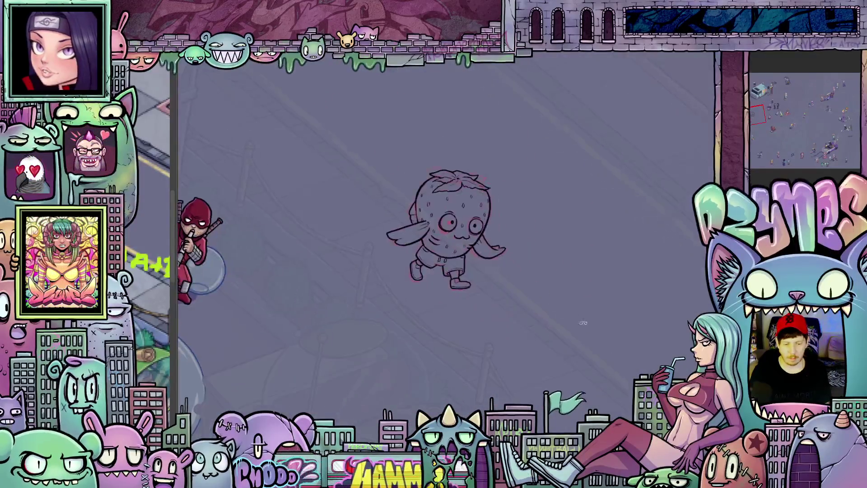
drag(615, 317, 568, 298)
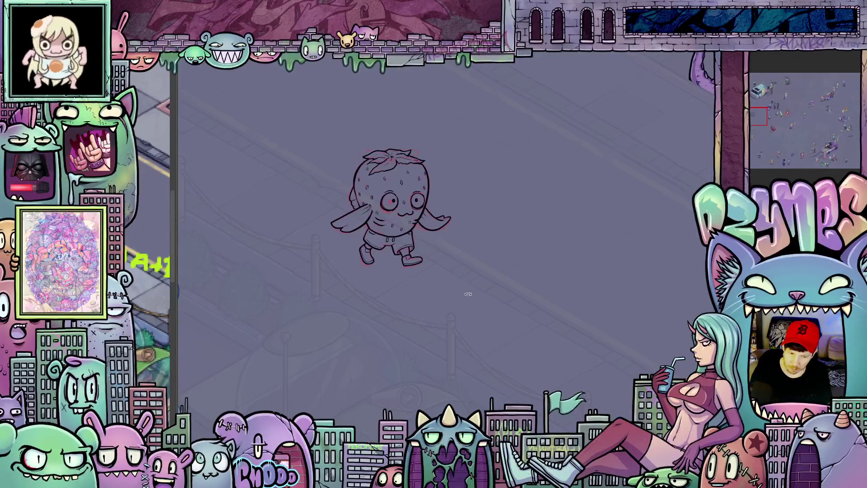
scroll(451, 260, up, 2)
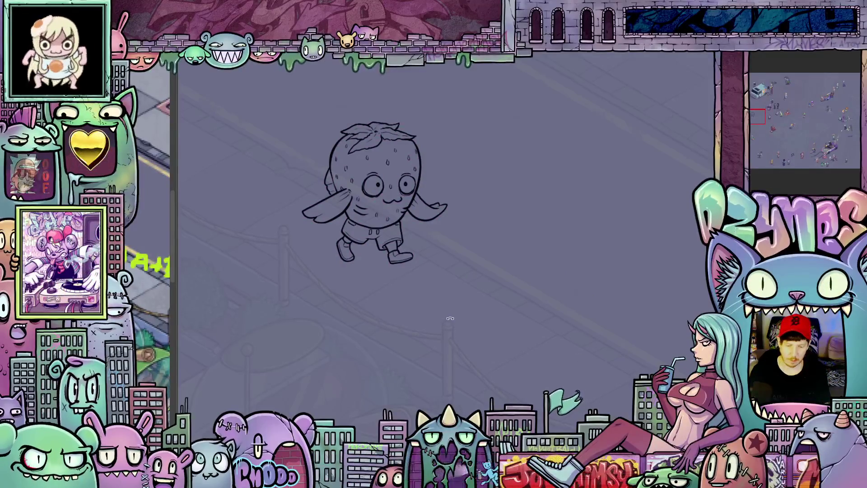
scroll(433, 271, up, 2)
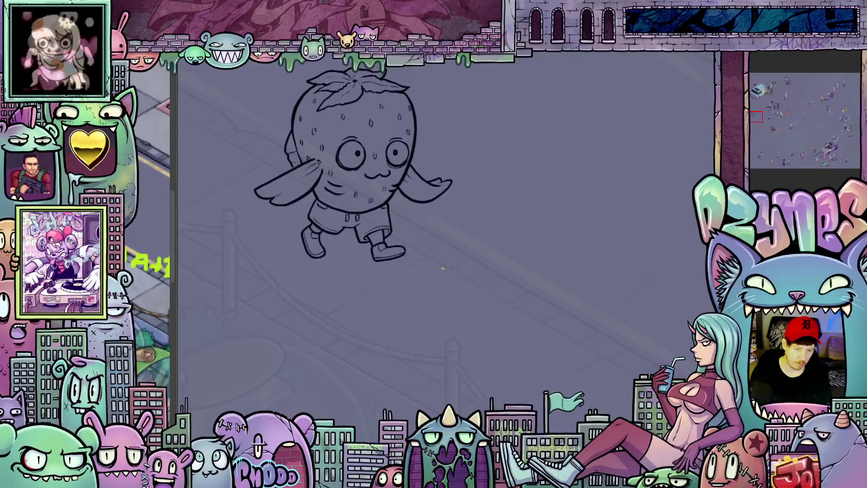
scroll(442, 269, up, 1)
scroll(404, 297, up, 2)
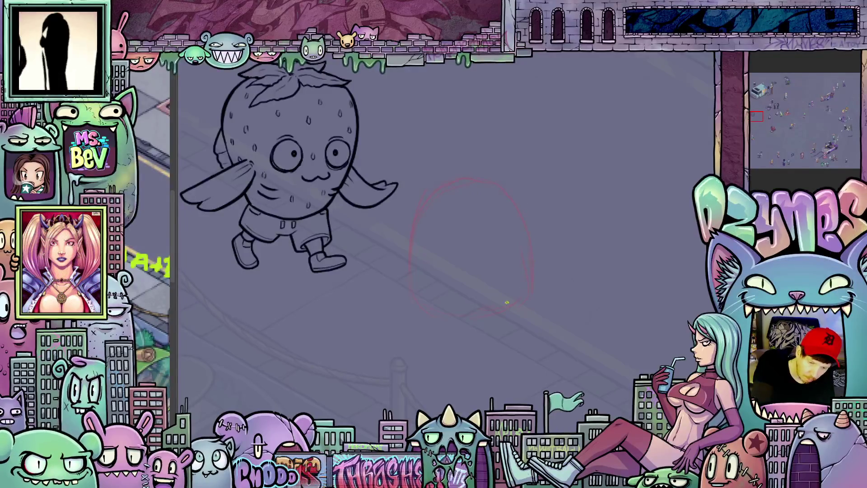
Sketch a spiky red pineapple crown above the oval beside the strawberry
drag(486, 335, 520, 294)
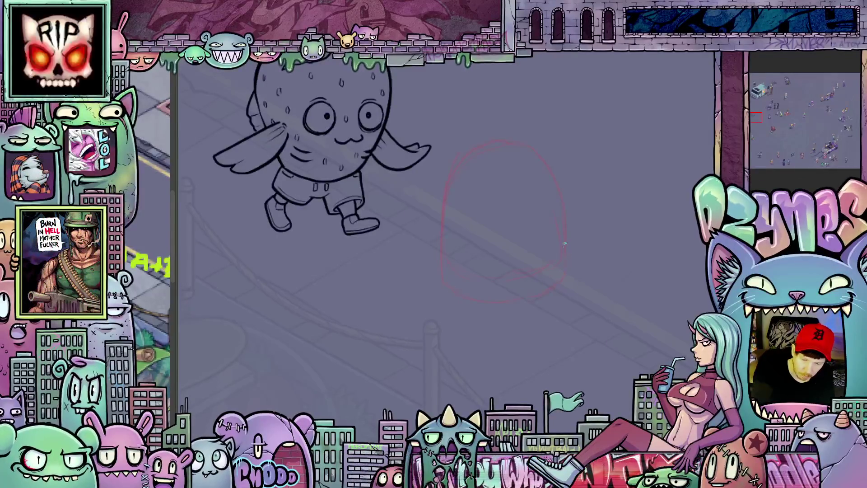
drag(551, 290, 539, 369)
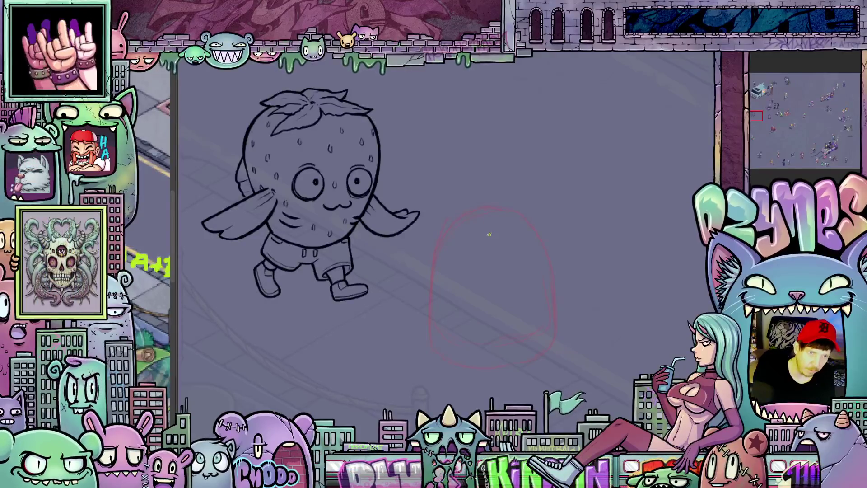
scroll(490, 235, up, 2)
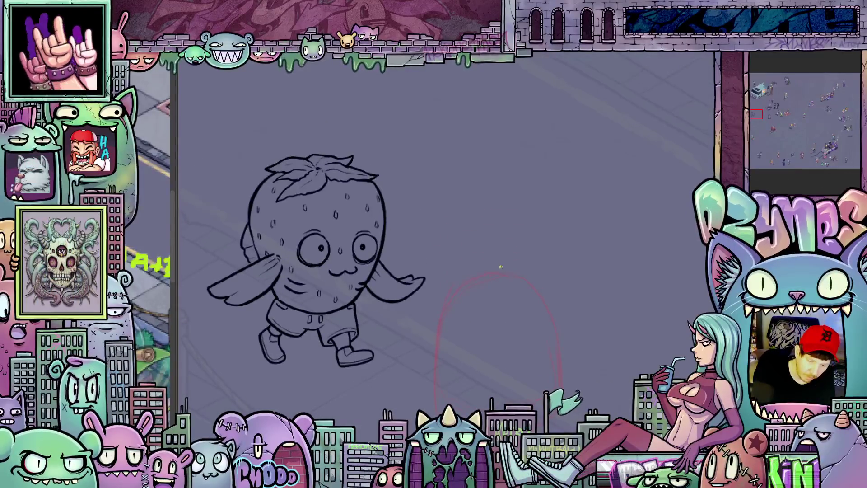
drag(504, 267, 540, 228)
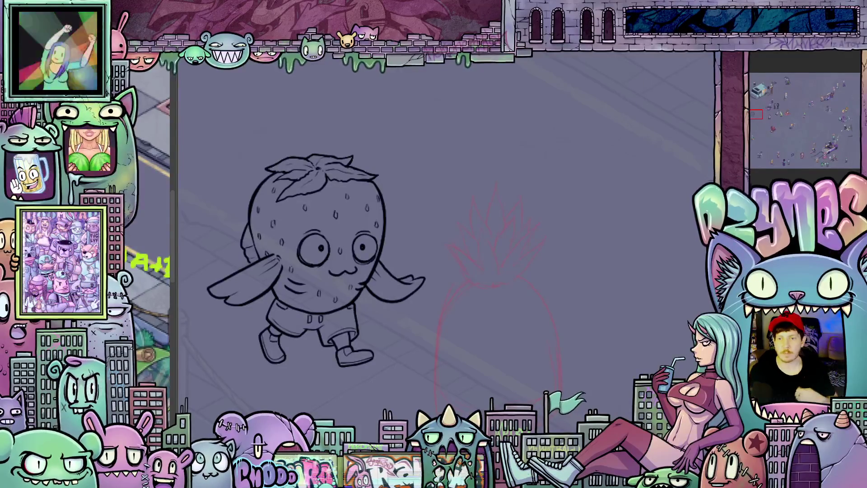
scroll(497, 312, down, 3)
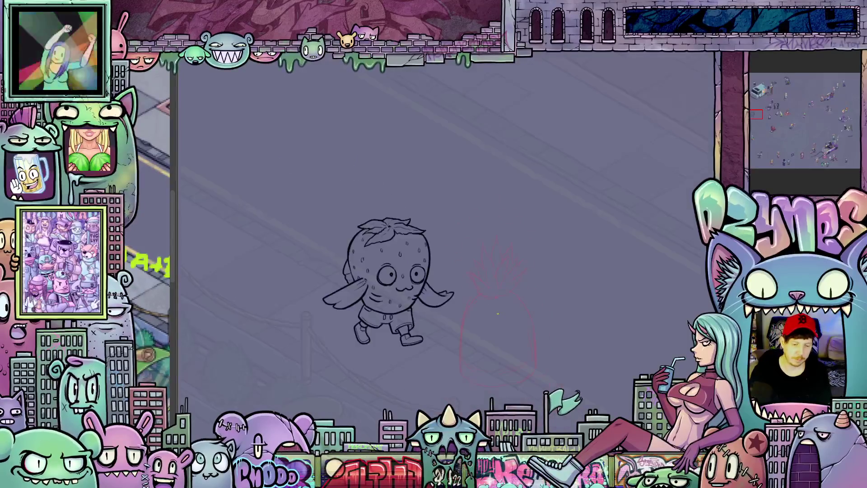
Sketch a red wing on the right side of the pineapple character
drag(545, 316, 533, 251)
scroll(533, 255, up, 2)
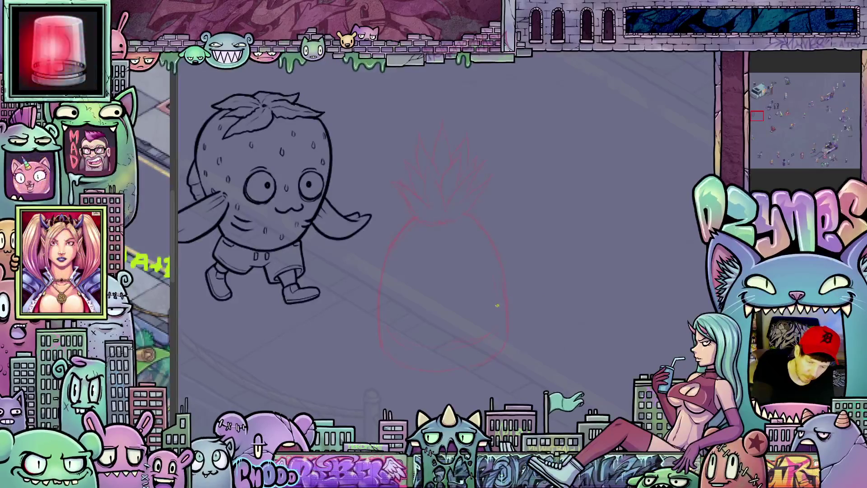
drag(501, 368, 476, 322)
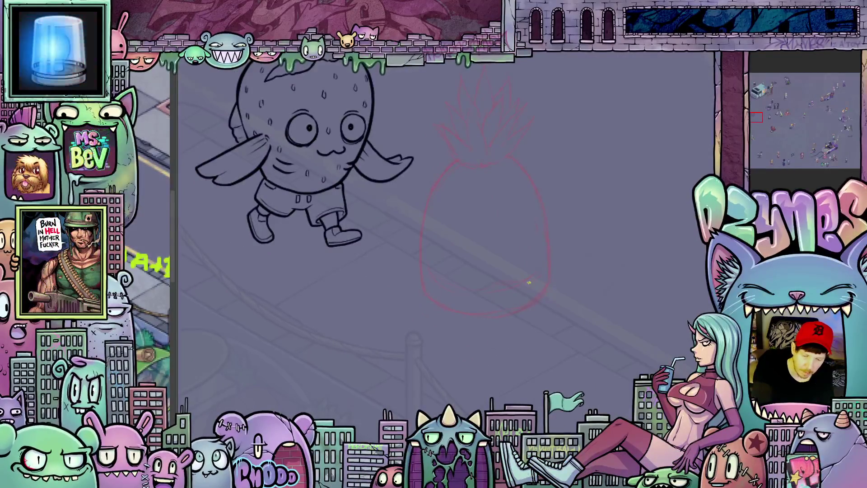
mouse_move(538, 341)
mouse_down()
mouse_move(550, 330)
mouse_move(551, 344)
mouse_up()
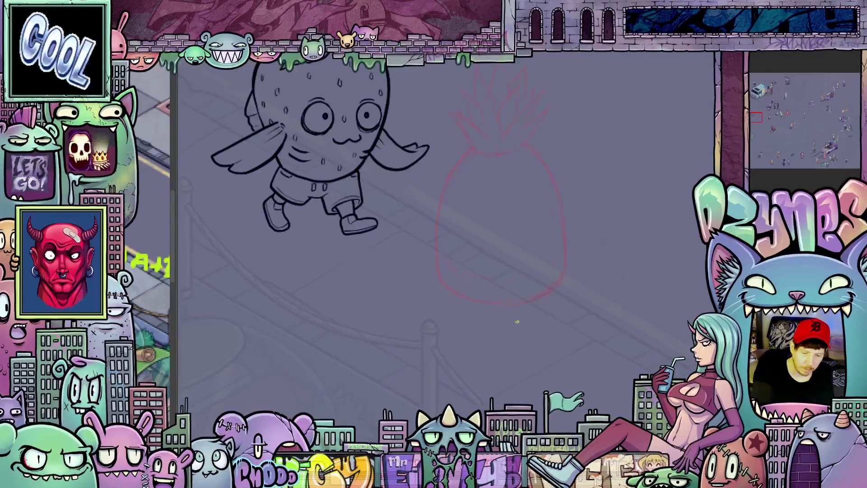
drag(528, 334, 519, 361)
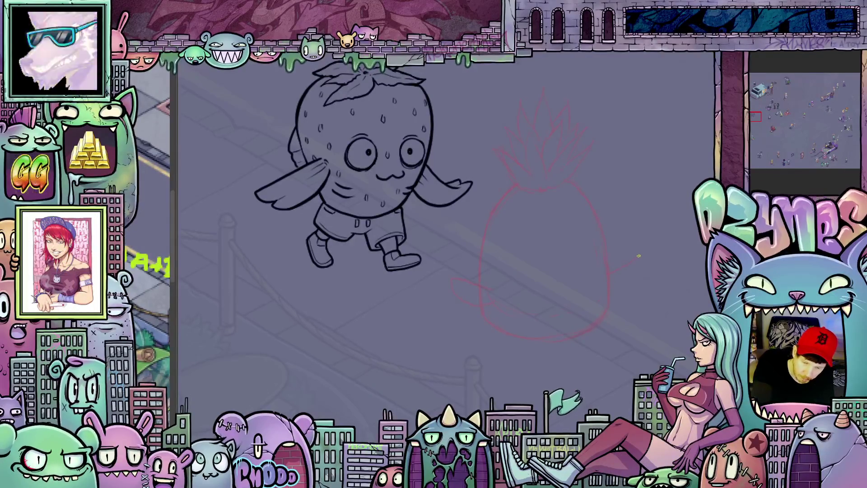
drag(607, 288, 640, 258)
drag(576, 312, 536, 296)
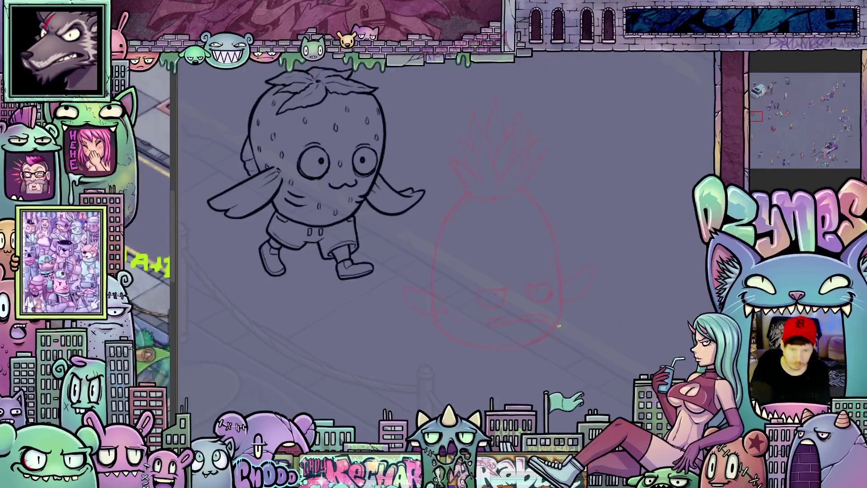
scroll(559, 327, down, 3)
scroll(558, 327, up, 3)
scroll(557, 326, up, 2)
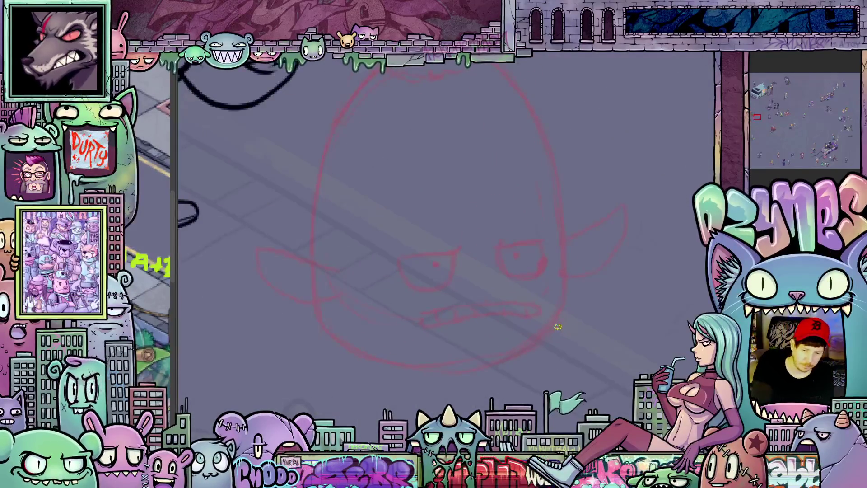
scroll(541, 368, down, 2)
scroll(609, 296, up, 2)
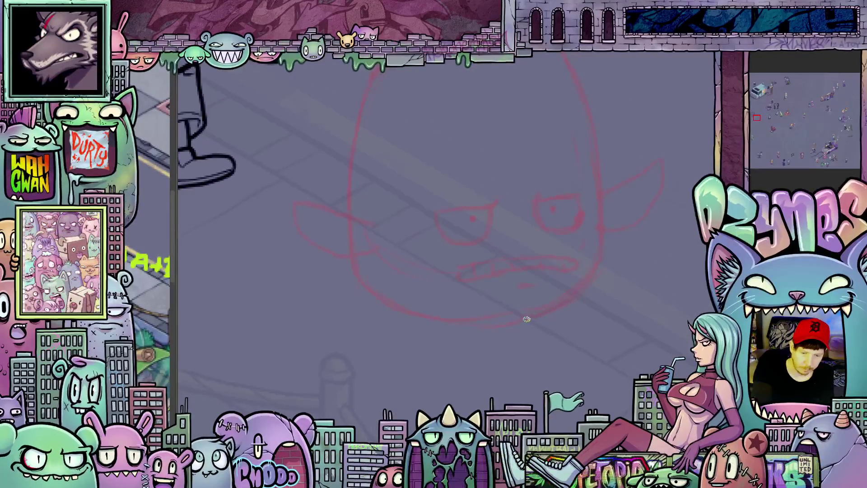
drag(593, 351, 617, 229)
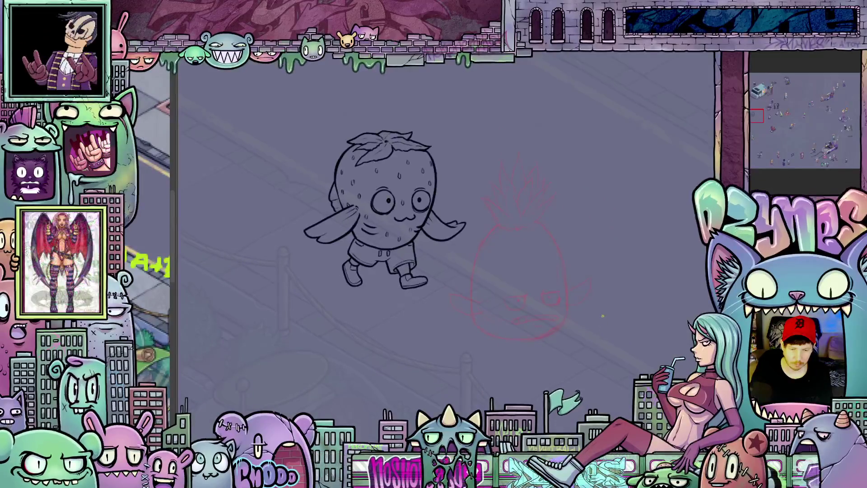
key(ctrl+t)
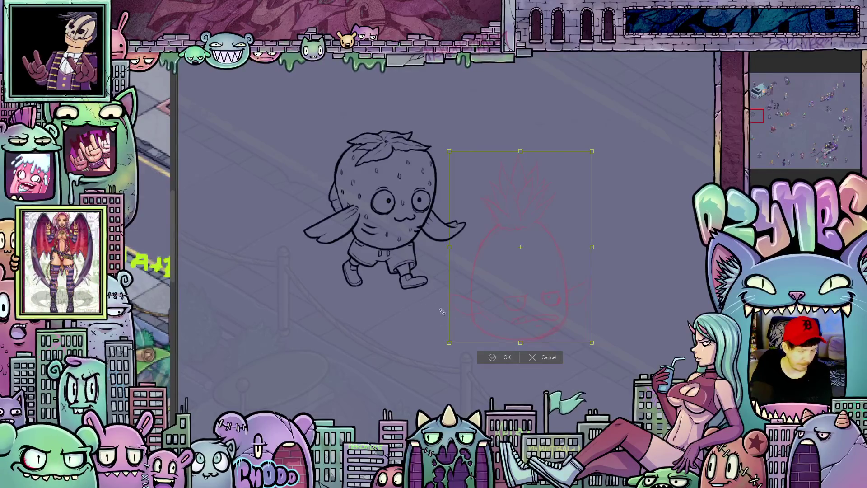
Free-transform the red pineapple sketch larger, move it up-left toward the strawberry and confirm
drag(448, 341, 437, 358)
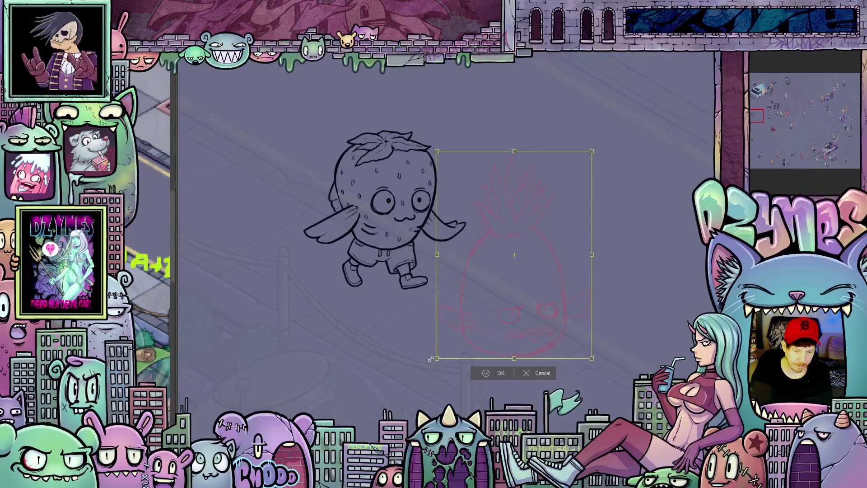
drag(509, 326, 491, 288)
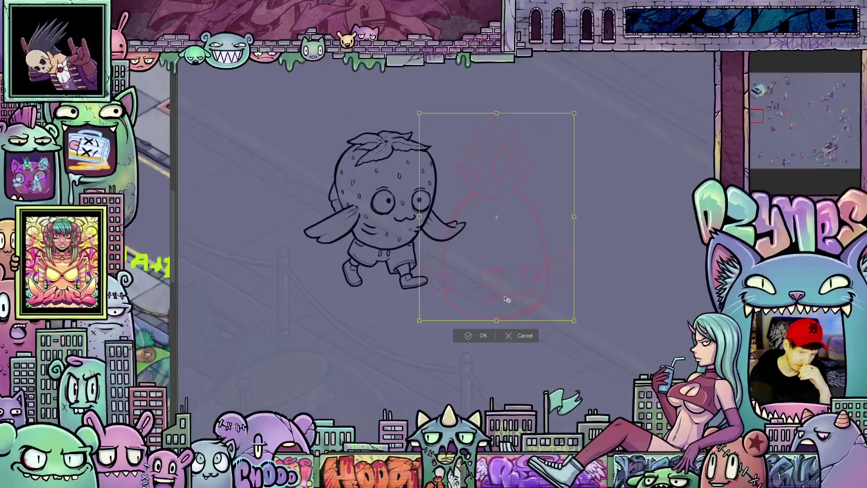
drag(507, 299, 503, 305)
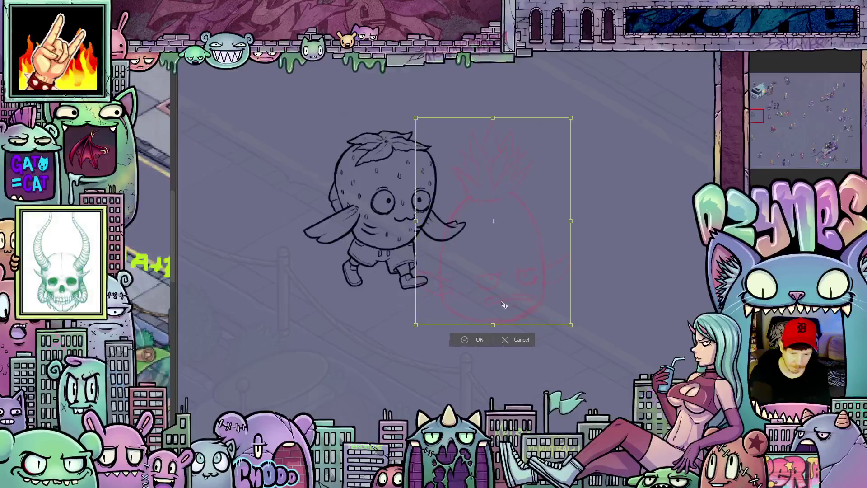
click(478, 339)
scroll(539, 358, up, 2)
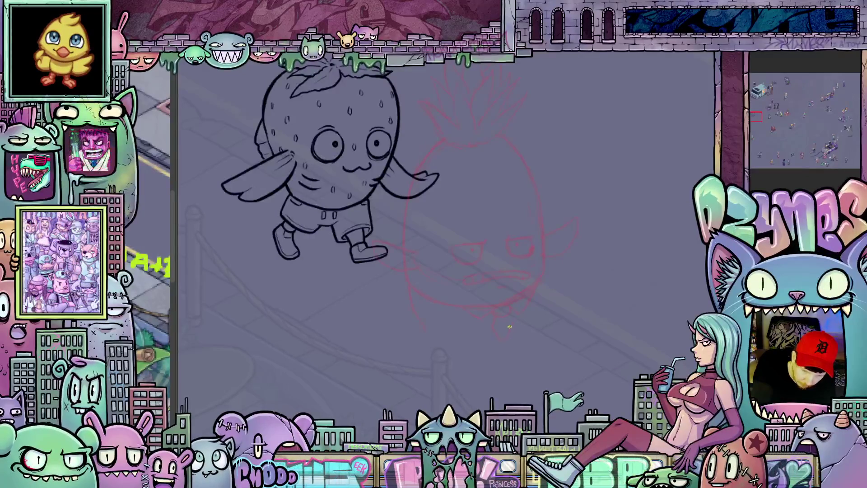
scroll(515, 328, down, 3)
scroll(524, 335, up, 3)
scroll(524, 335, up, 2)
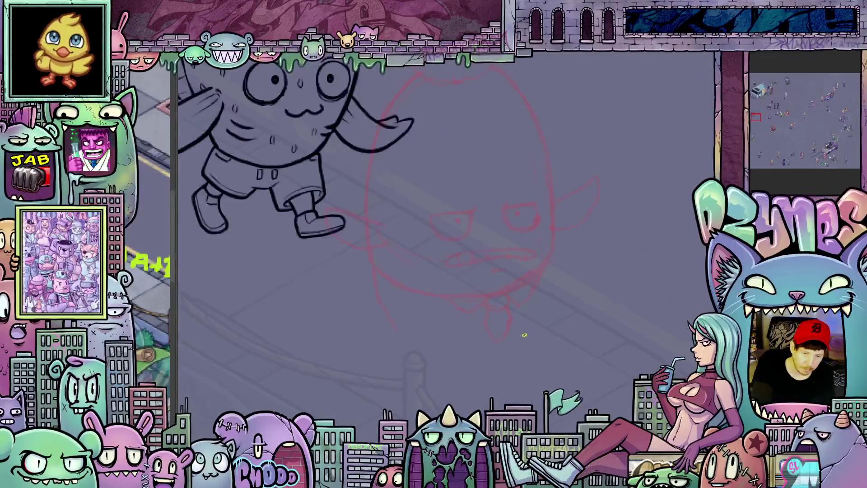
Zoom, pan and tilt the canvas to frame the pineapple sketch's mouth area
drag(523, 334, 547, 228)
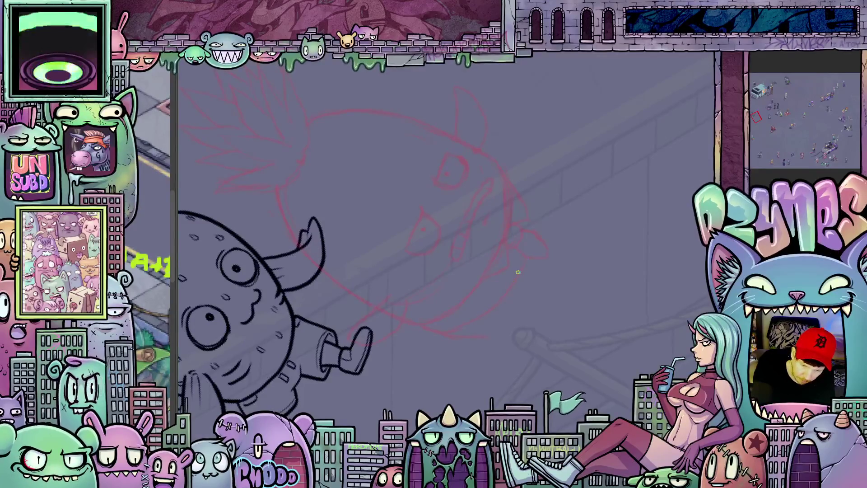
drag(600, 240, 530, 296)
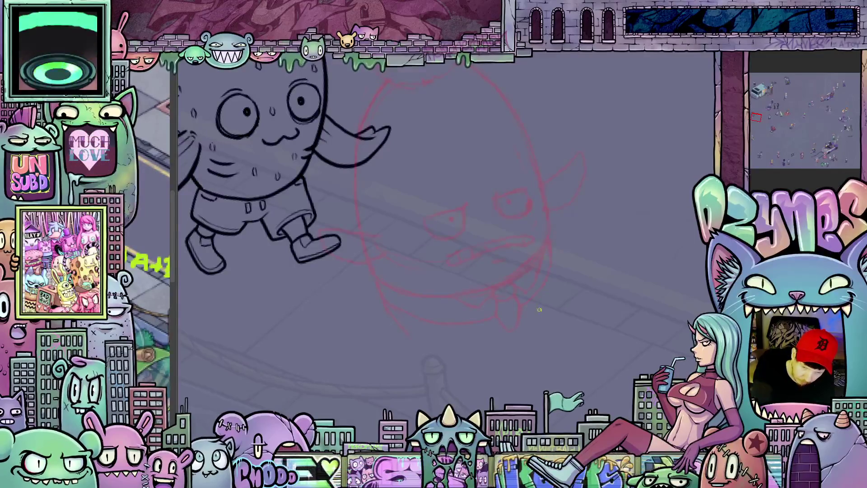
drag(505, 373, 419, 327)
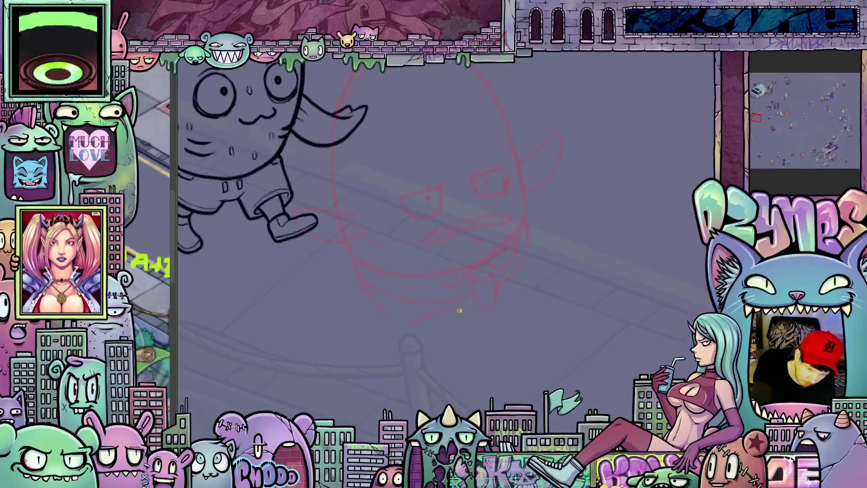
drag(592, 344, 379, 285)
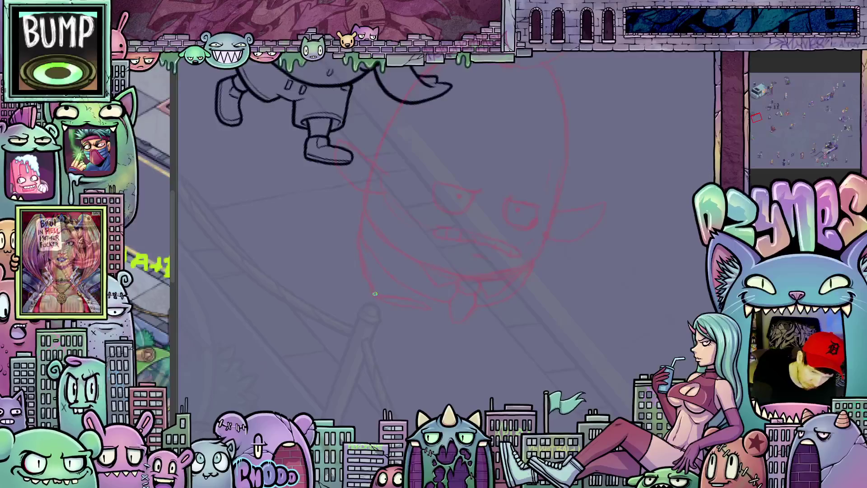
drag(372, 292, 475, 304)
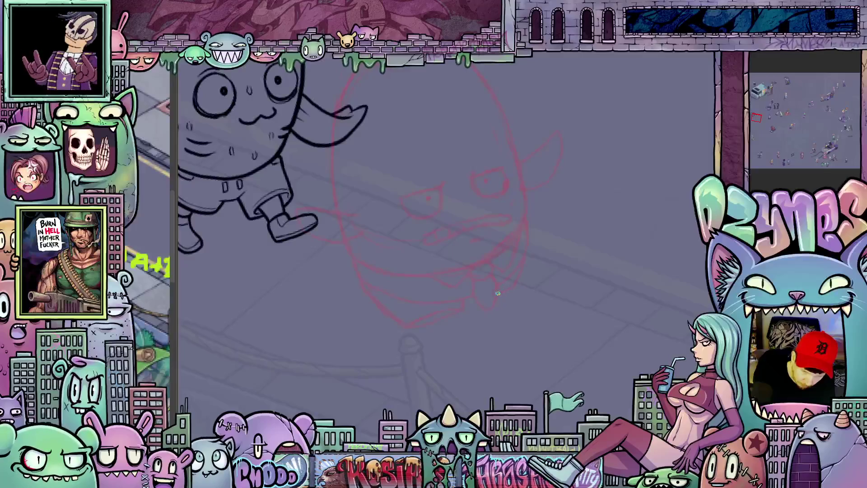
drag(566, 344, 531, 351)
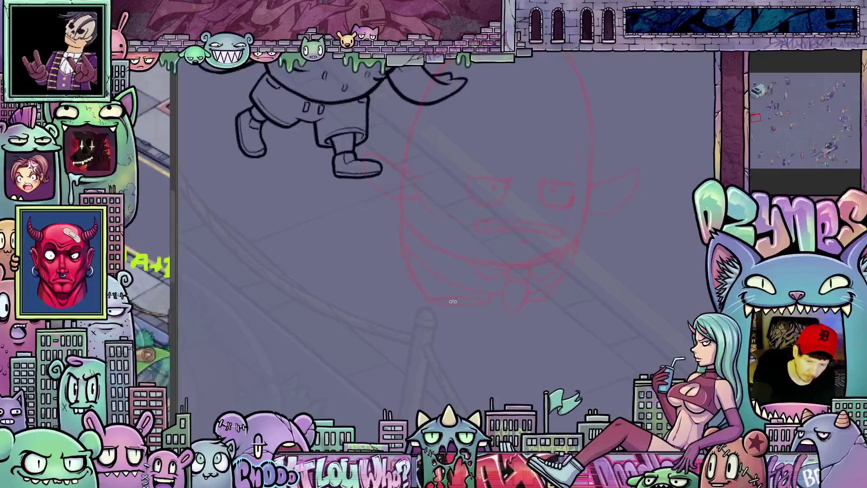
key(-)
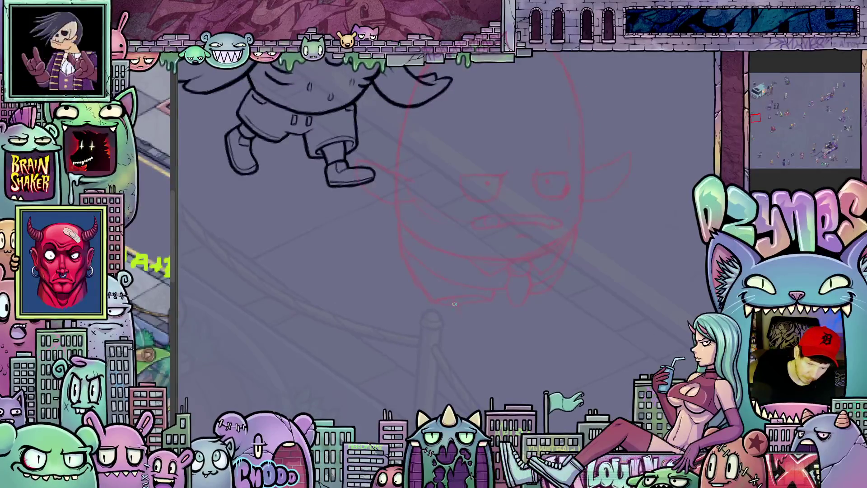
Sketch a stuck-out tongue hanging below the red pineapple's mouth
drag(454, 300, 473, 297)
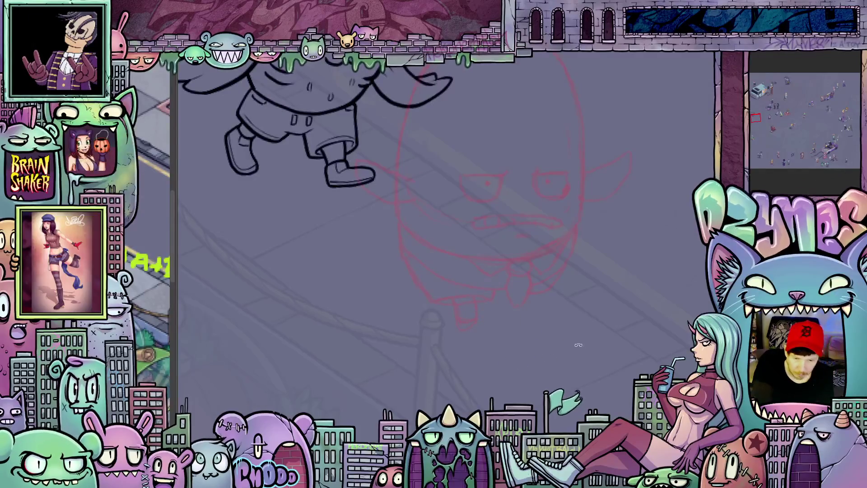
key(-)
scroll(528, 304, up, 2)
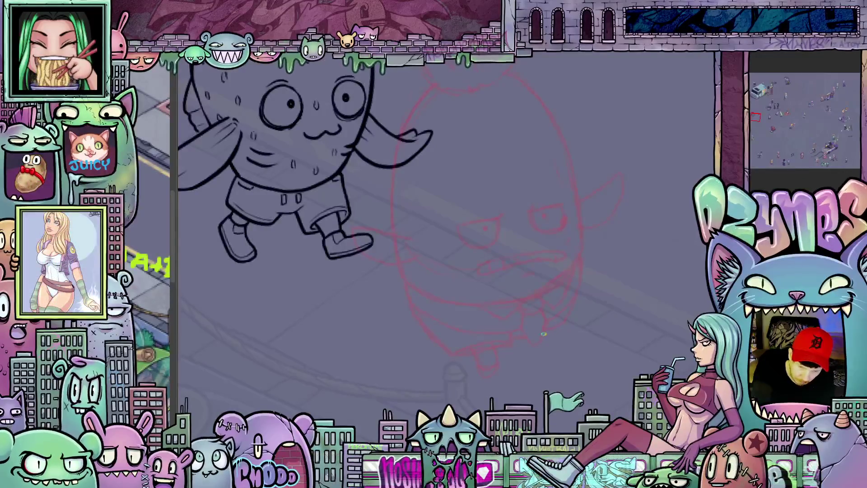
Pan and rotate the canvas until the inked strawberry and red rough are both visible
drag(553, 331, 526, 313)
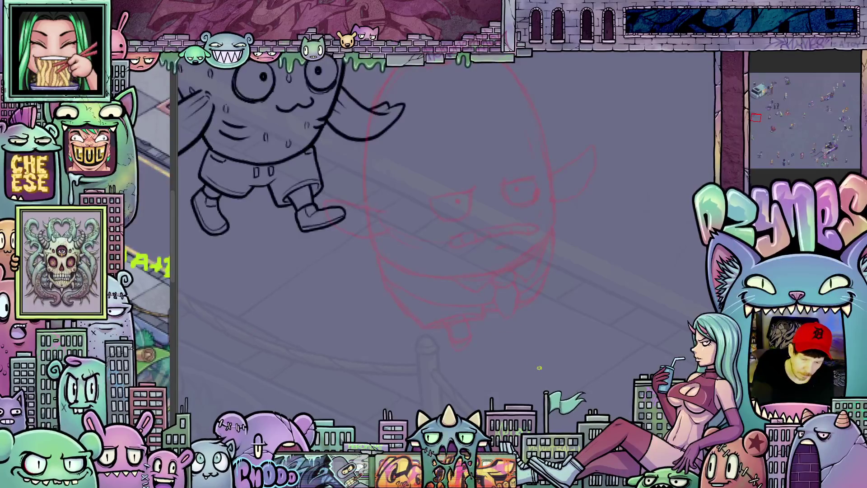
key(Right)
key(Right)
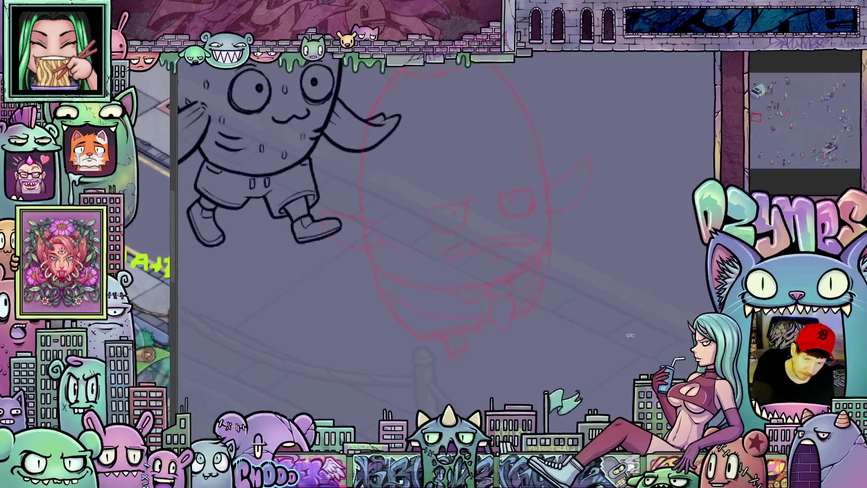
key(Right)
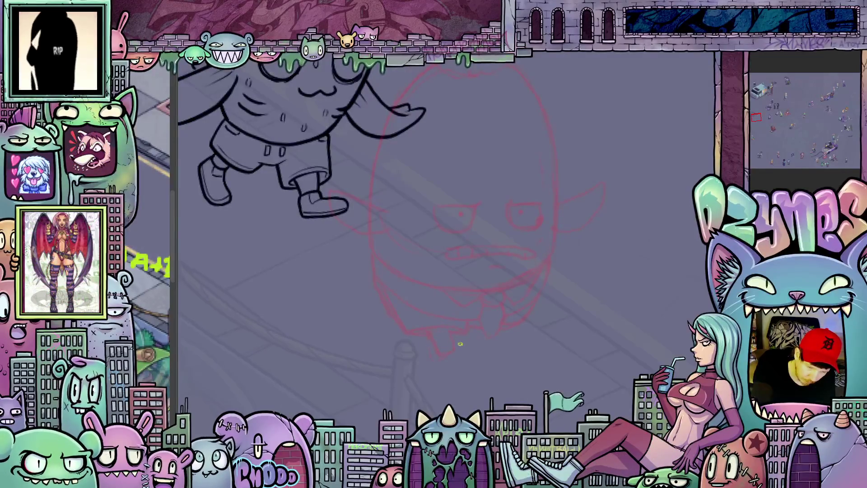
drag(492, 392, 486, 315)
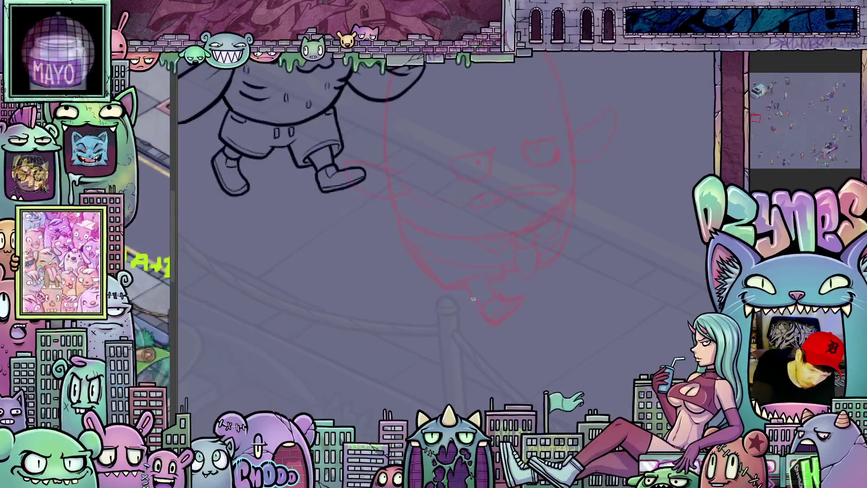
scroll(475, 304, up, 3)
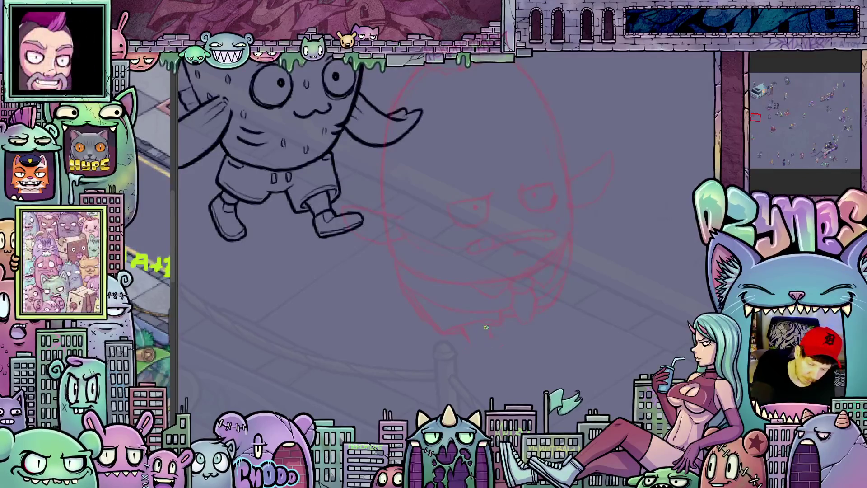
mouse_move(479, 338)
mouse_down()
mouse_move(576, 327)
mouse_move(552, 354)
mouse_up()
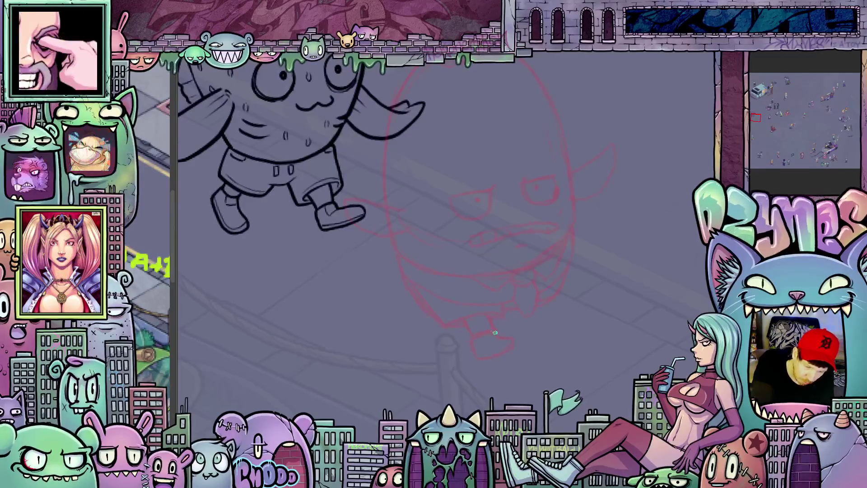
drag(550, 354, 525, 371)
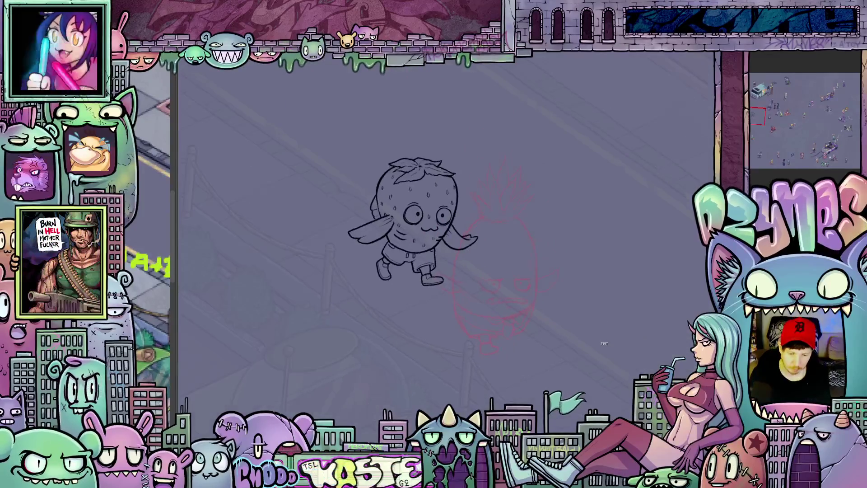
scroll(585, 351, down, 1)
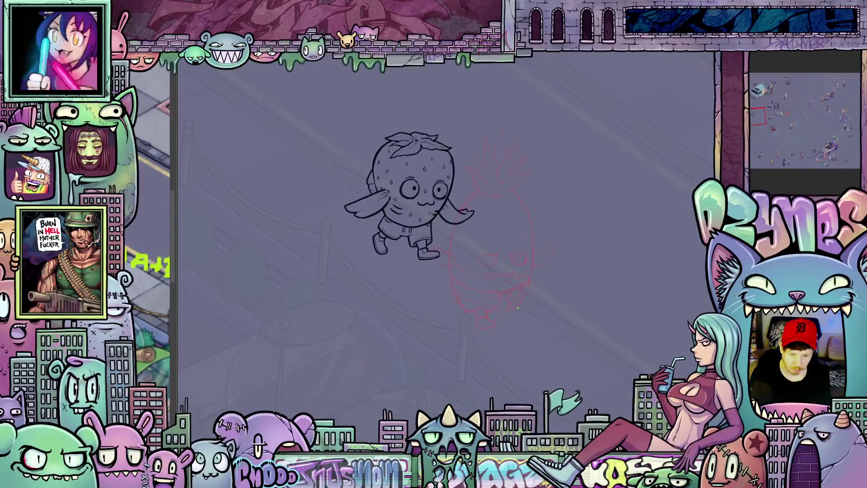
scroll(505, 306, up, 1)
scroll(505, 306, up, 1)
scroll(506, 306, up, 1)
scroll(505, 308, up, 1)
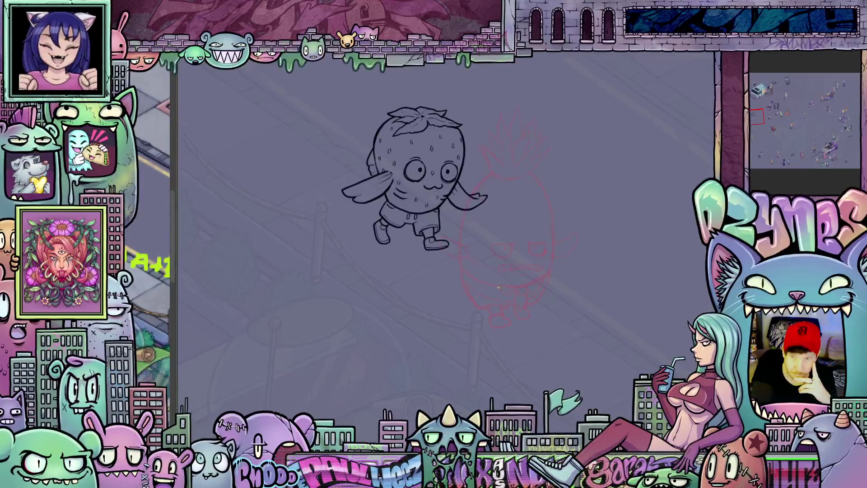
scroll(501, 291, up, 2)
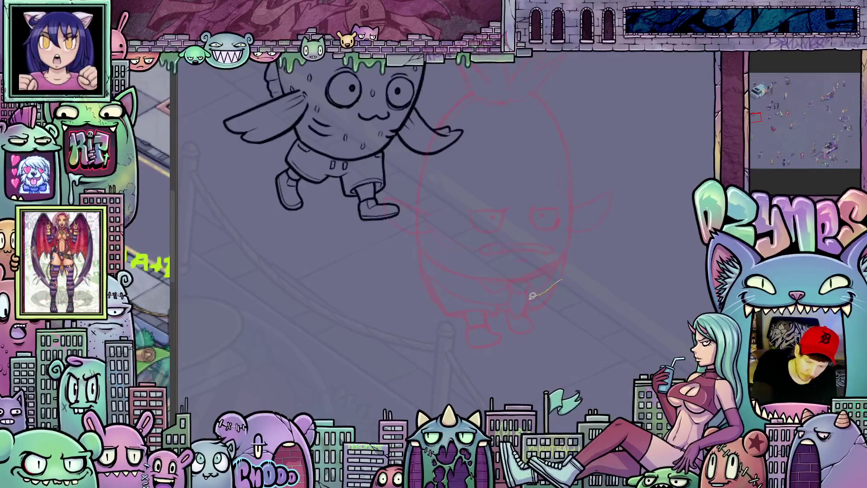
Lasso the red sketch's dangling legs, delete them and clear the selection
mouse_move(526, 310)
mouse_down()
mouse_move(517, 320)
mouse_move(436, 272)
mouse_move(448, 318)
mouse_move(521, 374)
mouse_move(562, 280)
mouse_up()
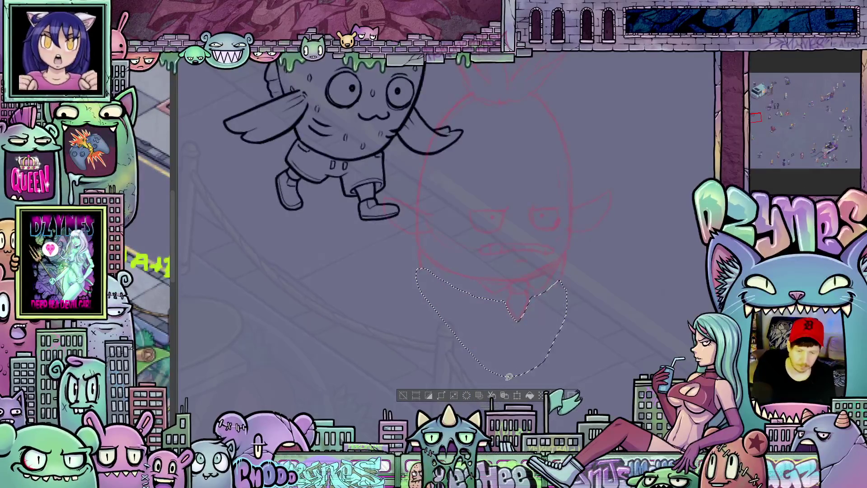
key(Delete)
key(ctrl+shift+a)
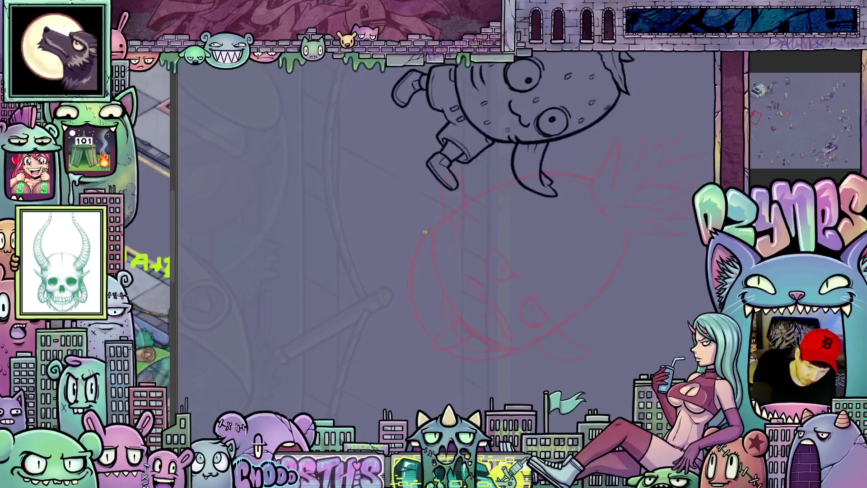
Rotate the canvas back upright to review the legless red sketch
drag(596, 170, 614, 231)
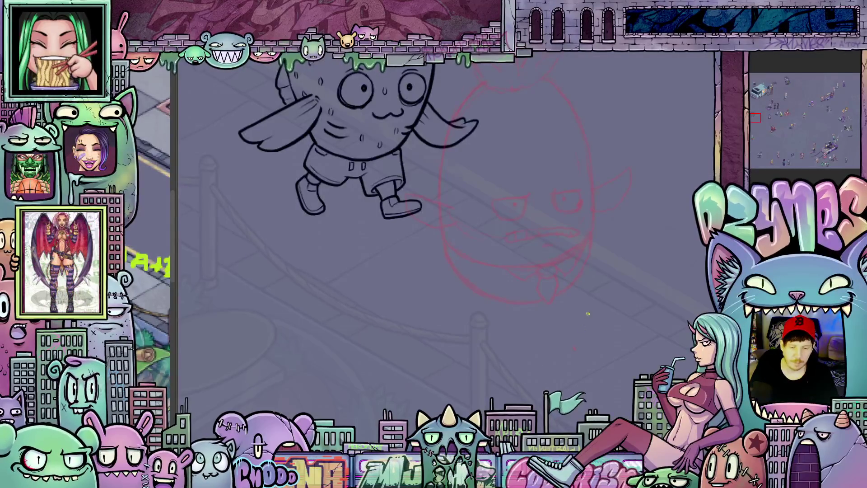
scroll(587, 314, up, 2)
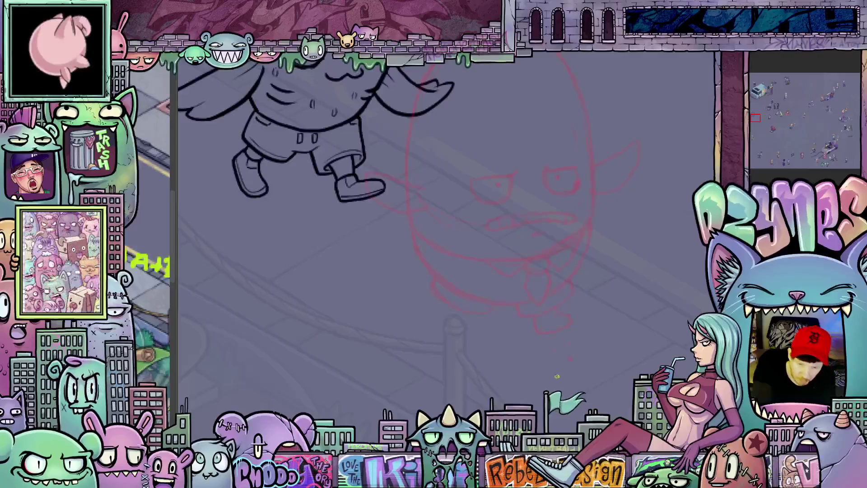
Tilt and shift the view to angle the red sketch's head comfortably
mouse_move(567, 313)
mouse_down()
mouse_move(572, 352)
mouse_move(549, 353)
mouse_up()
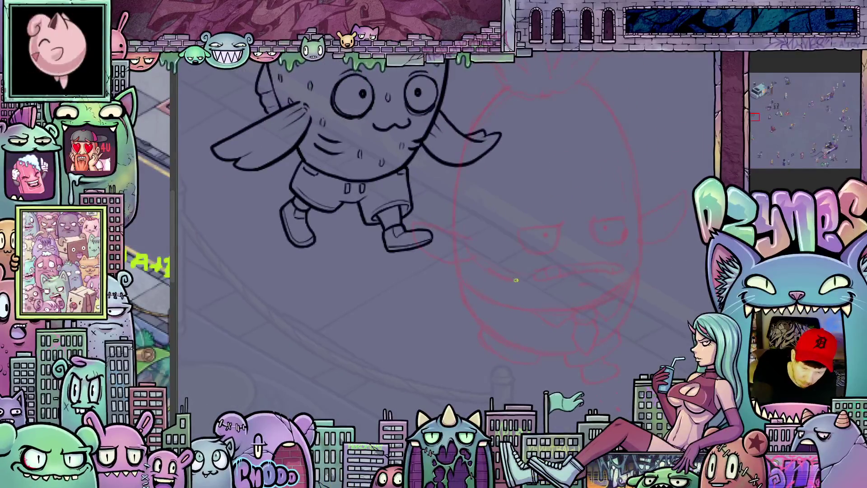
mouse_move(487, 287)
mouse_down()
mouse_move(561, 360)
mouse_move(573, 349)
mouse_move(574, 319)
mouse_move(482, 341)
mouse_up()
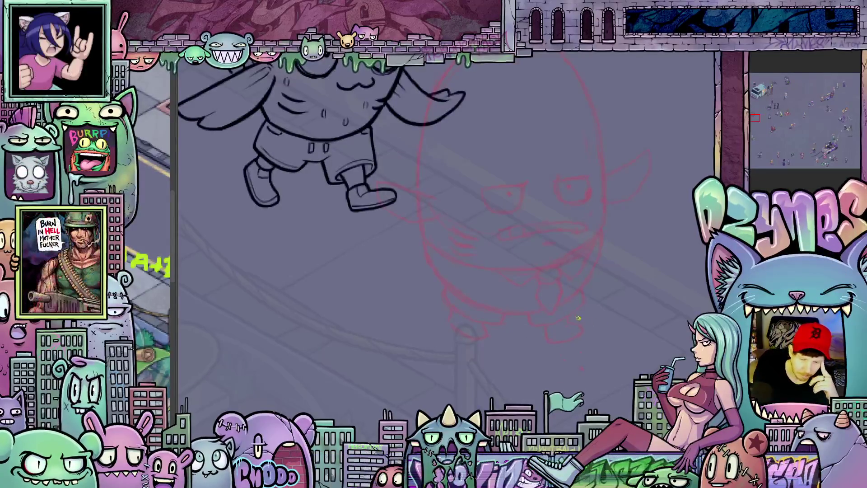
drag(608, 333, 490, 269)
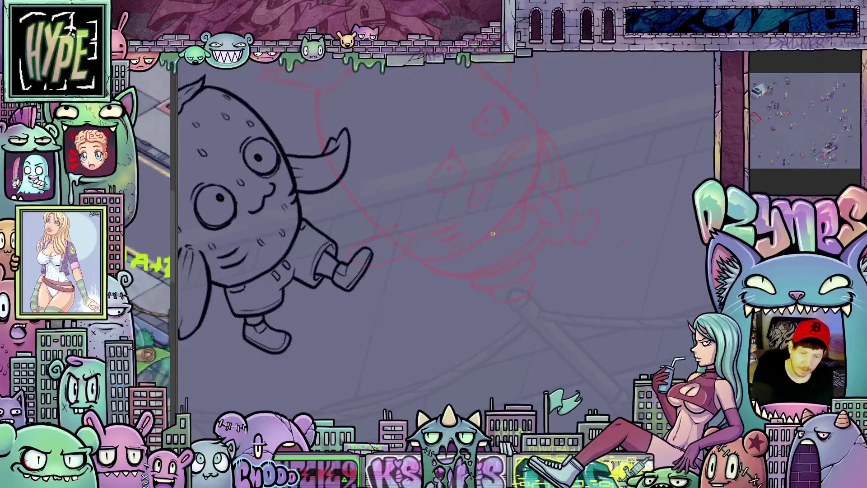
Rotate the canvas until the winged strawberry sits level and upright
drag(507, 222, 588, 334)
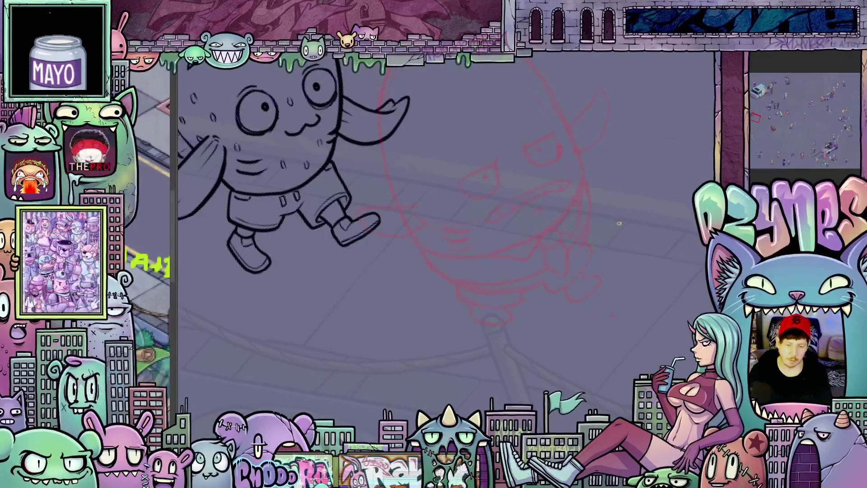
scroll(618, 222, up, 3)
scroll(646, 267, up, 2)
scroll(638, 272, down, 2)
scroll(616, 329, down, 1)
scroll(551, 194, up, 1)
scroll(552, 194, up, 1)
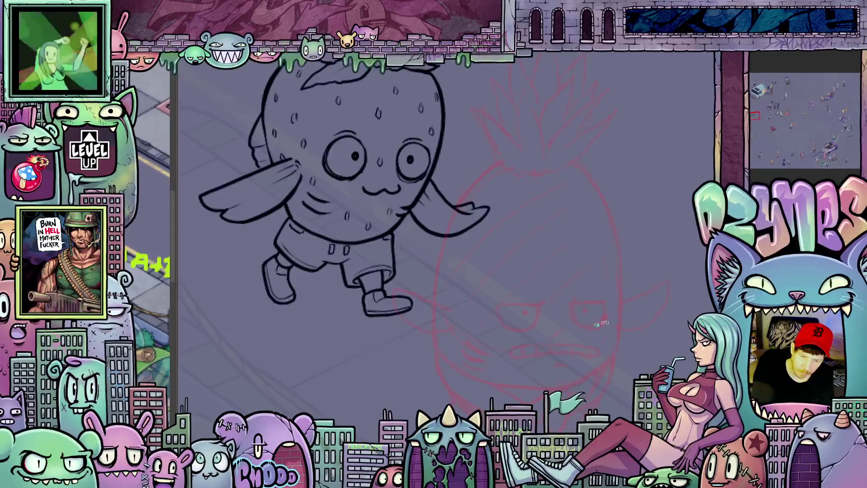
key(6)
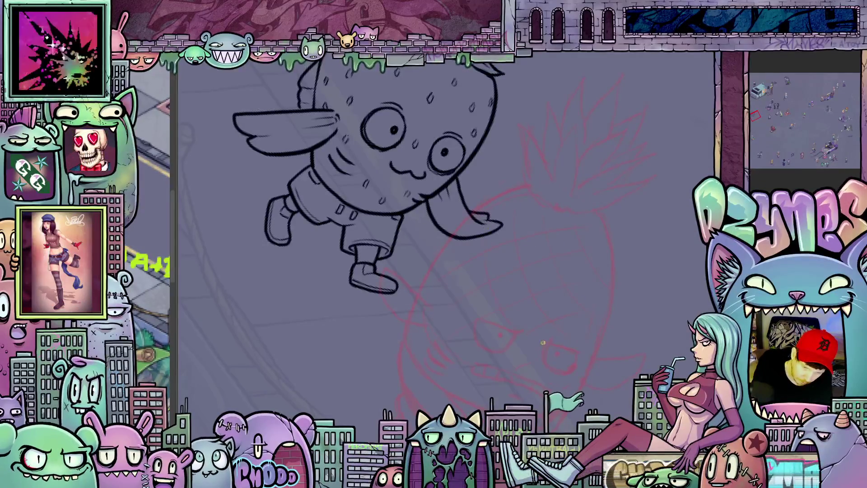
mouse_move(466, 355)
mouse_down()
mouse_move(651, 346)
mouse_move(600, 265)
mouse_up()
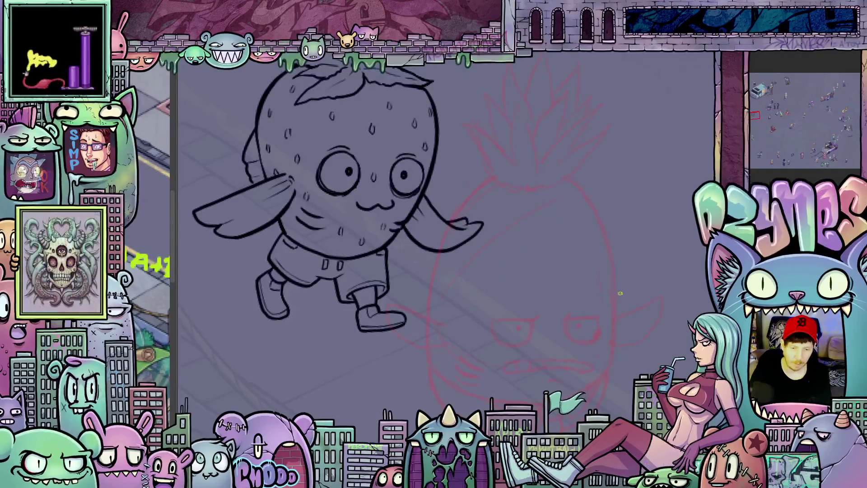
Step forward through several animation frames of the drawing
key(Right)
key(Right)
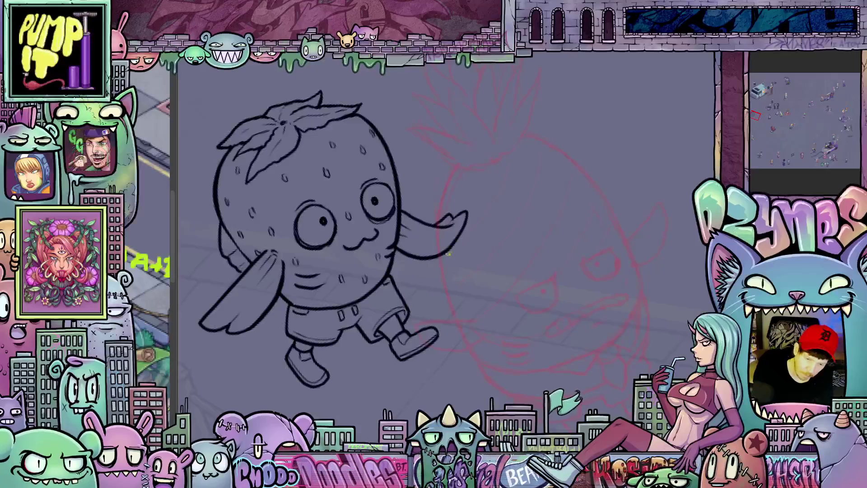
key(Right)
key(Right)
key(Right)
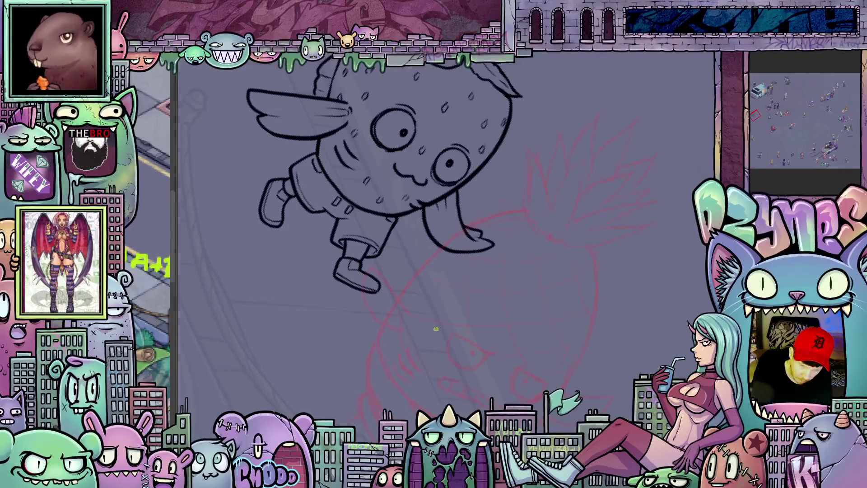
key(Right)
key(Right)
key(Right)
key(Right)
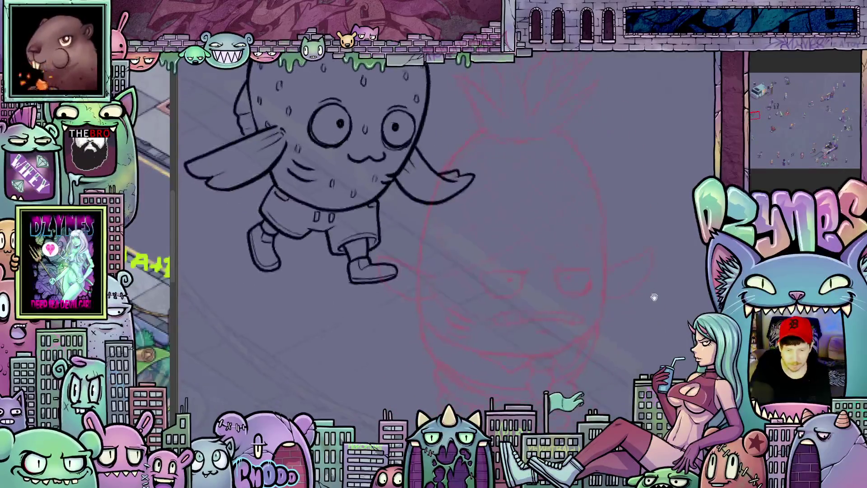
key(Right)
key(Right)
key(Right)
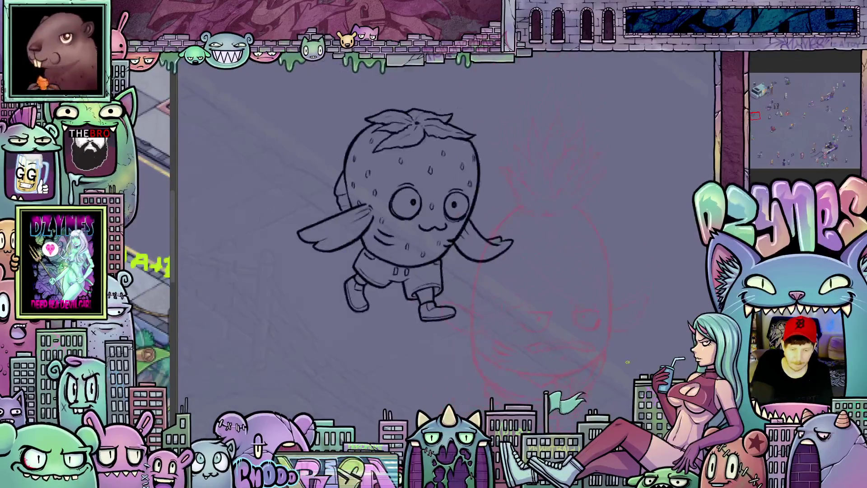
scroll(443, 230, up, 3)
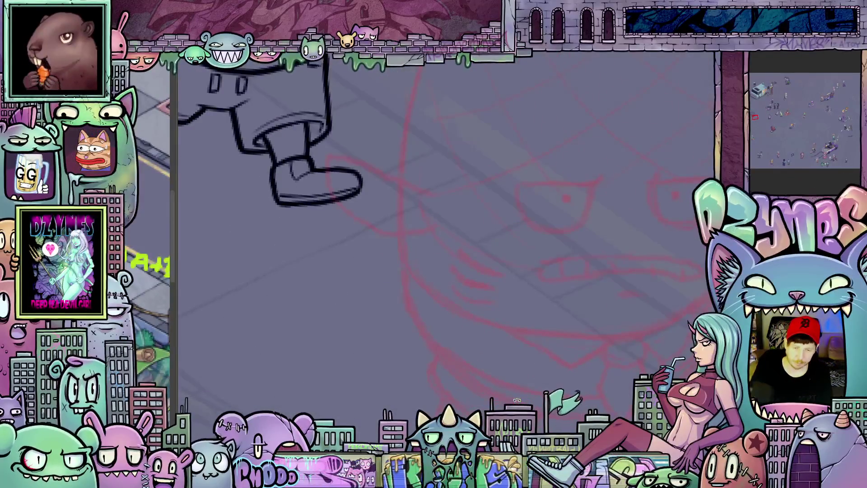
Reset the view with Ctrl+0, then tilt and re-level onto the red sketch's face
drag(516, 399, 355, 371)
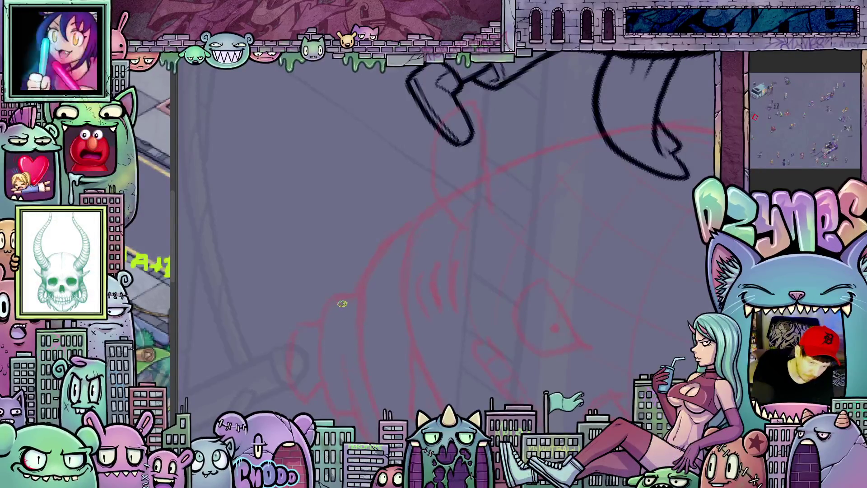
key(ctrl+0)
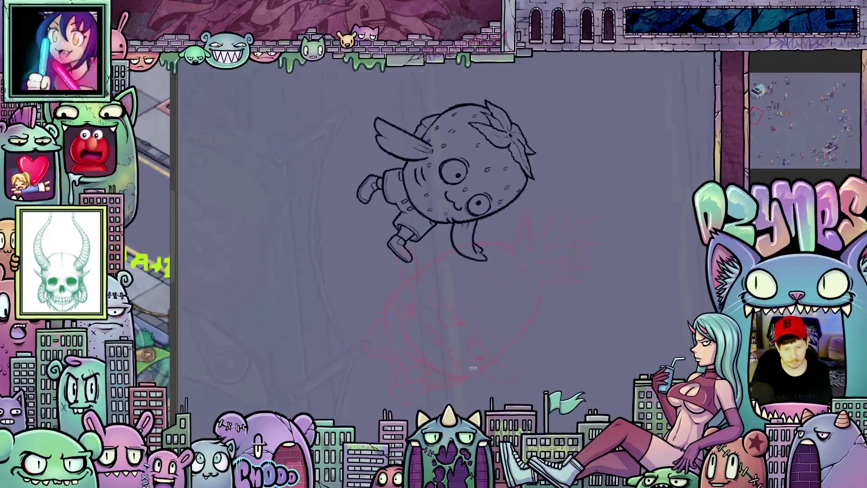
drag(518, 312, 534, 397)
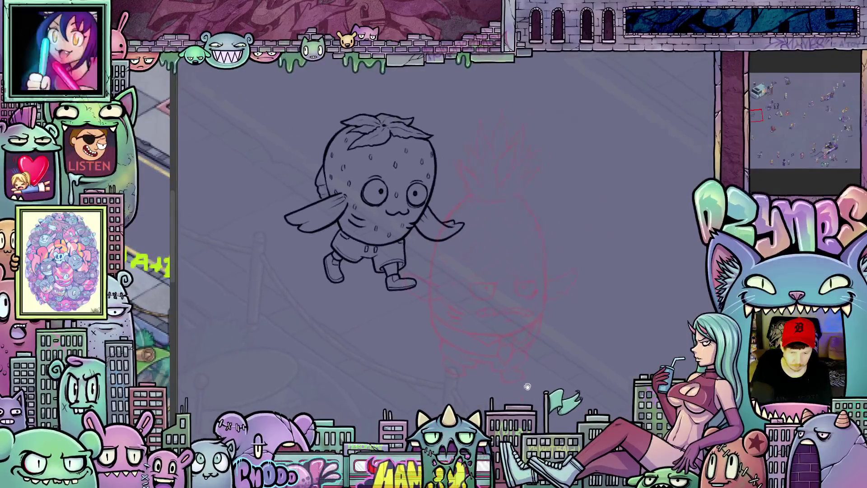
mouse_move(534, 396)
mouse_down()
mouse_move(552, 391)
mouse_move(540, 393)
mouse_up()
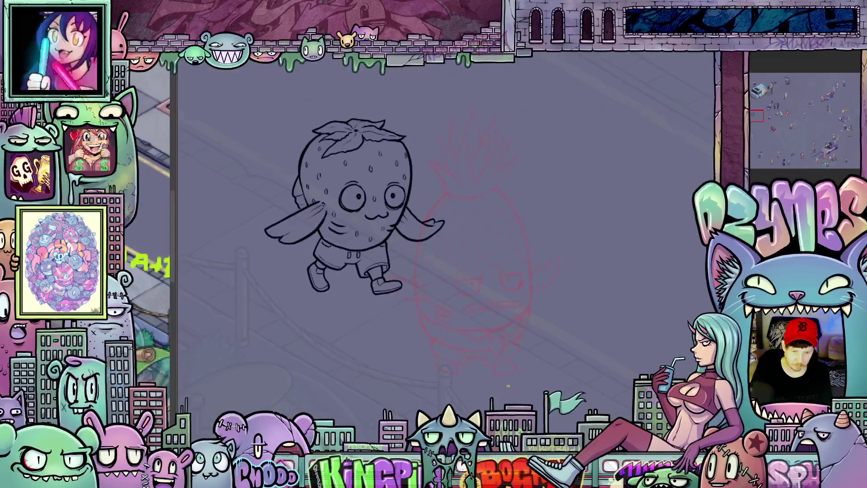
scroll(512, 389, up, 3)
scroll(507, 387, up, 2)
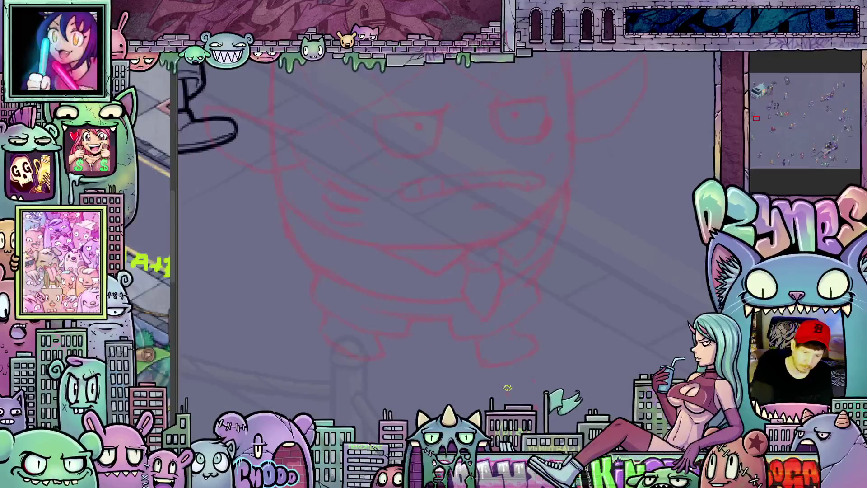
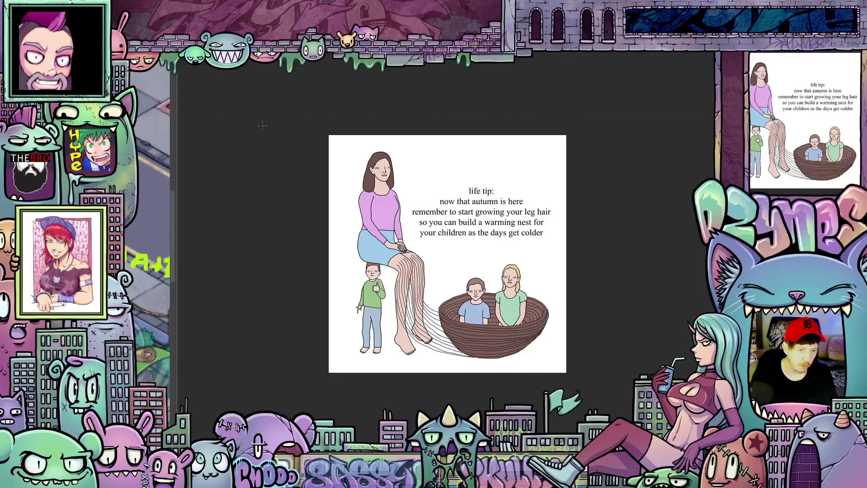
scroll(460, 262, up, 1)
scroll(460, 262, up, 1)
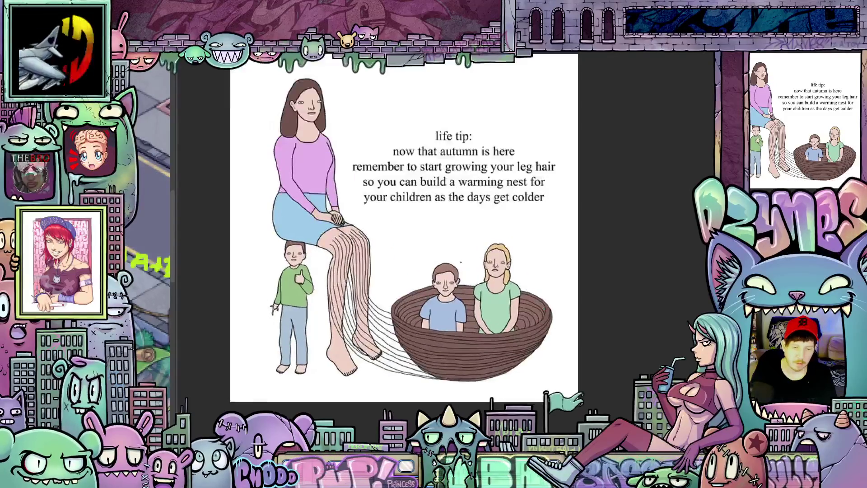
scroll(404, 236, up, 1)
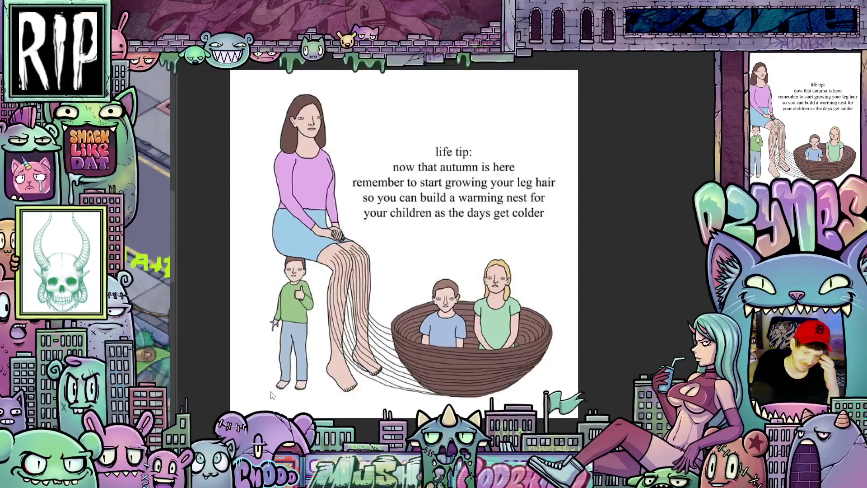
scroll(261, 332, up, 3)
scroll(330, 312, up, 3)
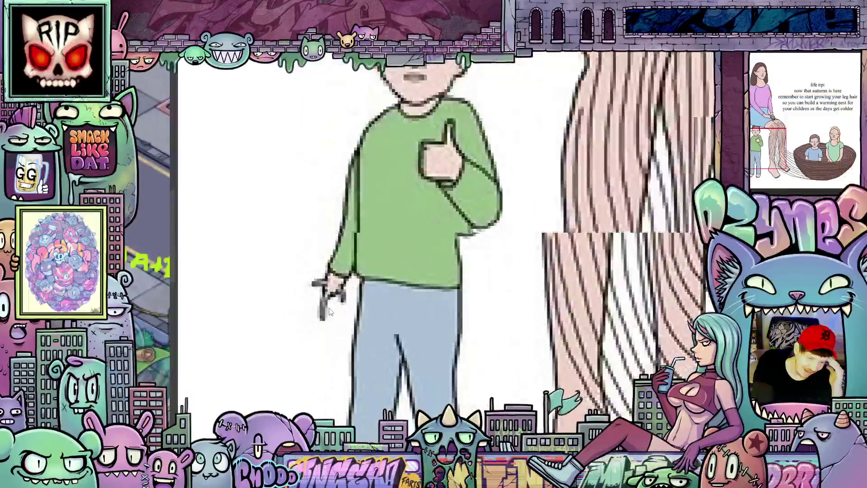
scroll(330, 311, down, 1)
scroll(330, 312, down, 2)
scroll(332, 308, down, 2)
scroll(334, 303, down, 1)
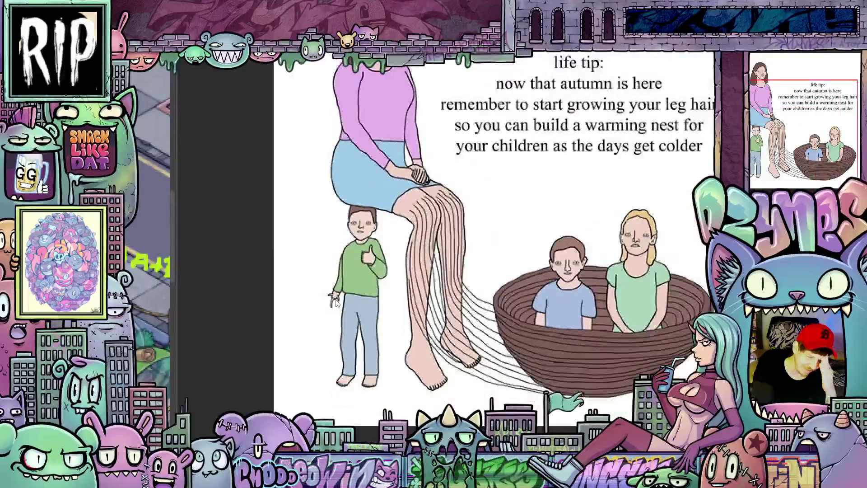
scroll(333, 303, down, 1)
scroll(638, 251, down, 1)
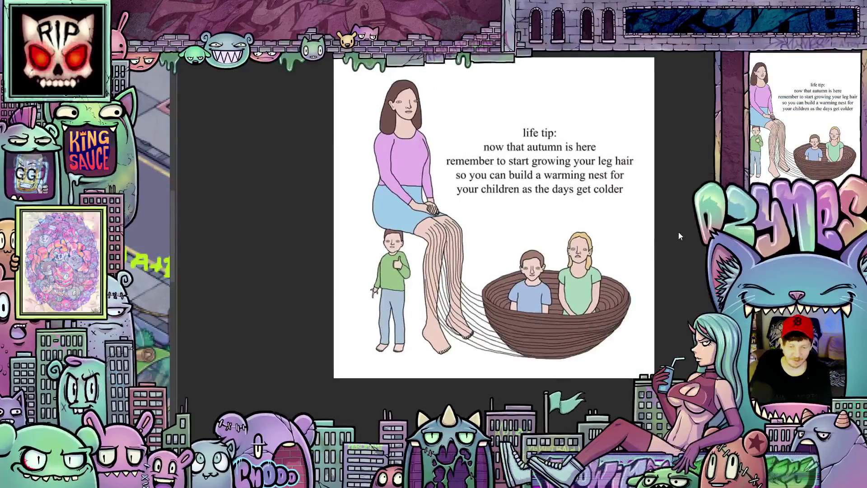
Close the comic image without saving and return to the red pineapple sketch
drag(678, 236, 645, 271)
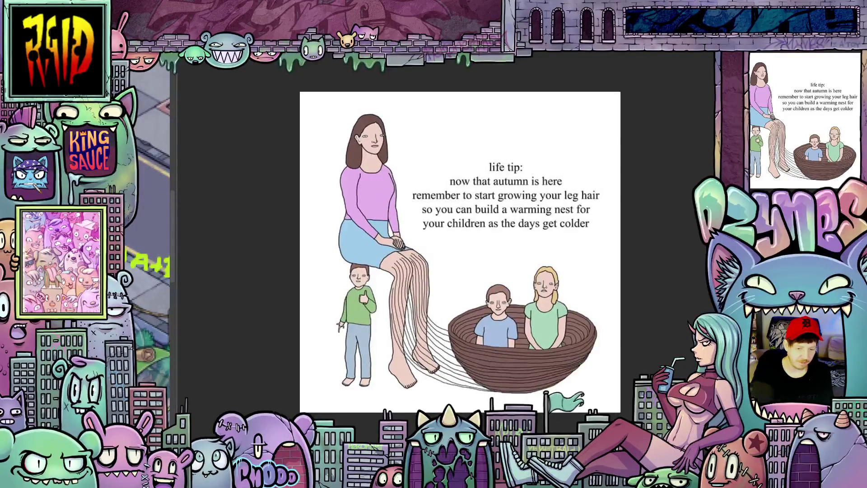
key(Escape)
click(439, 184)
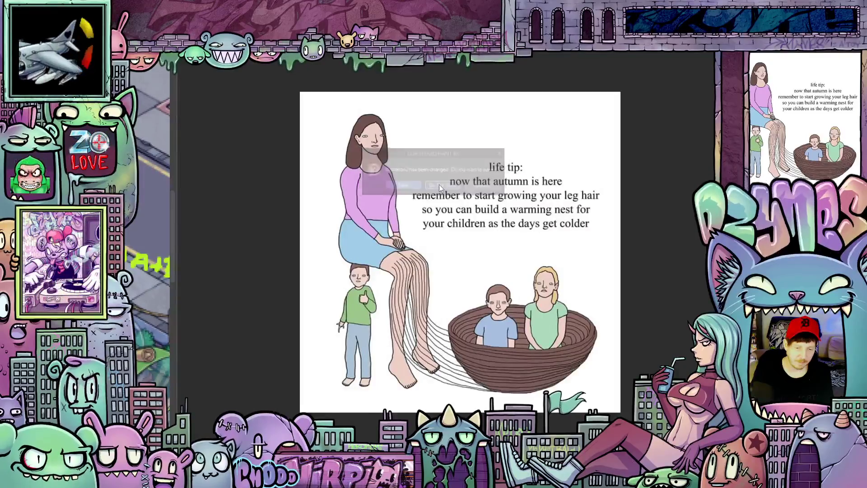
key(Escape)
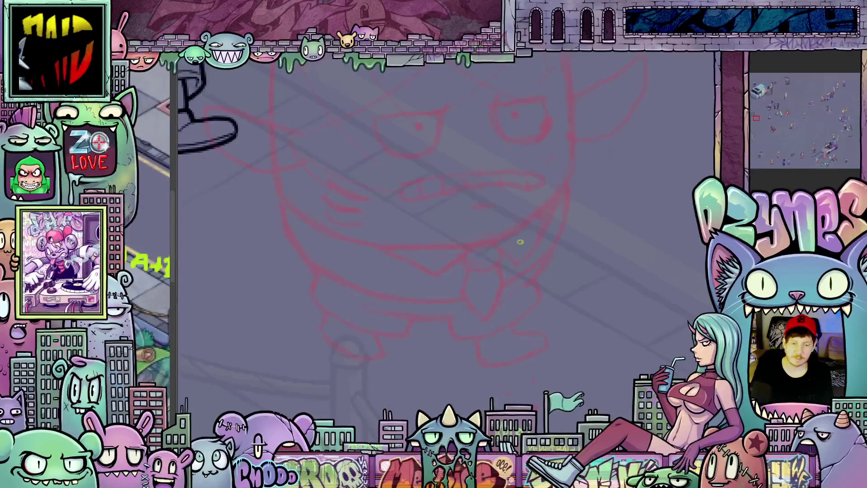
scroll(511, 235, down, 3)
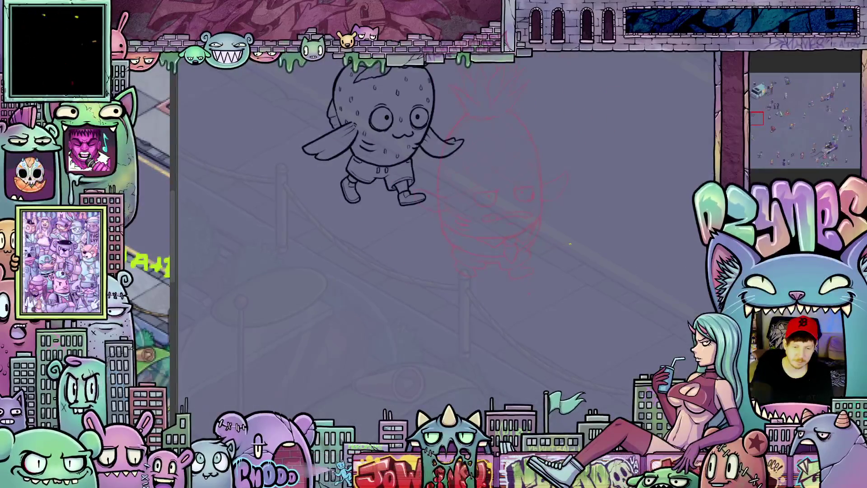
Pan and rotate the canvas to frame the red pineapple sketch beside the strawberry
drag(575, 245, 527, 270)
scroll(518, 261, up, 2)
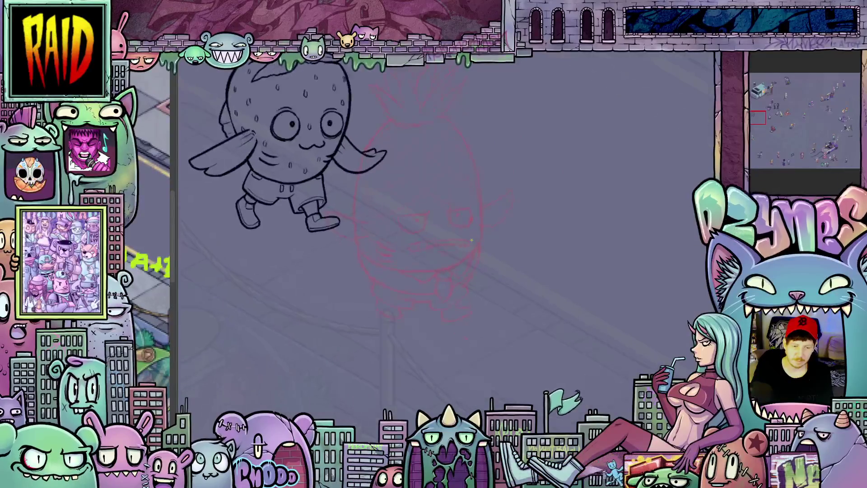
scroll(490, 260, up, 1)
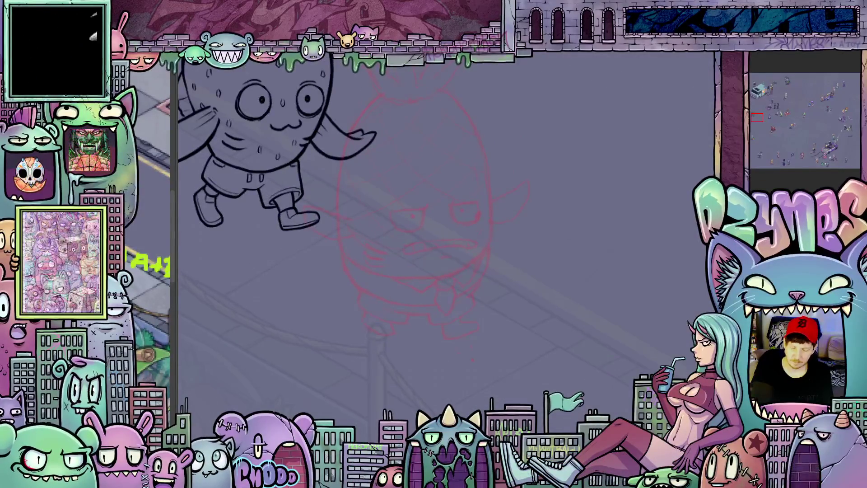
scroll(610, 360, down, 1)
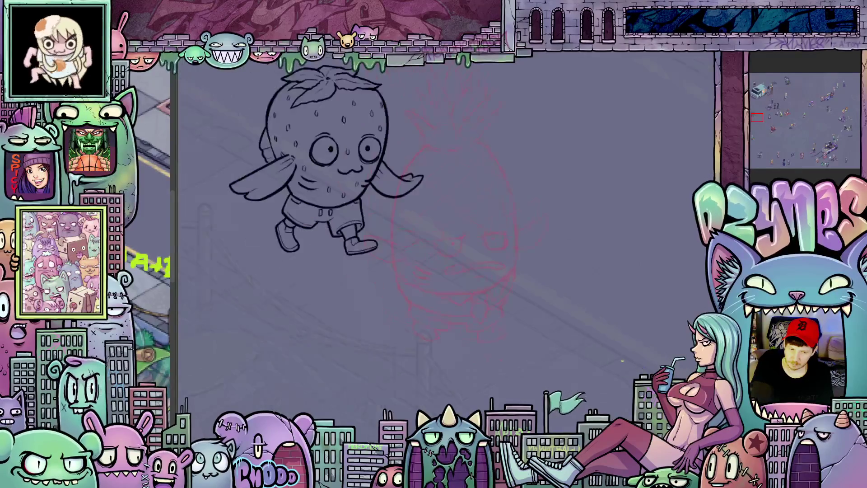
drag(595, 348, 563, 325)
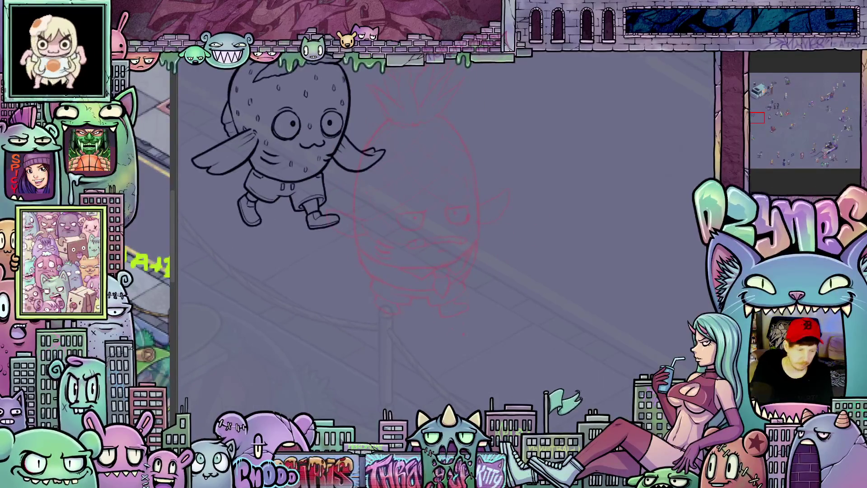
drag(382, 253, 436, 259)
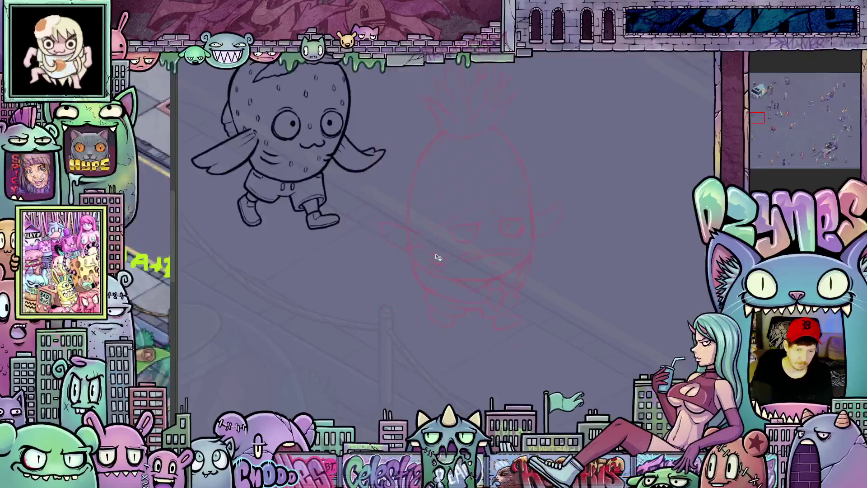
scroll(439, 304, up, 3)
scroll(439, 304, up, 2)
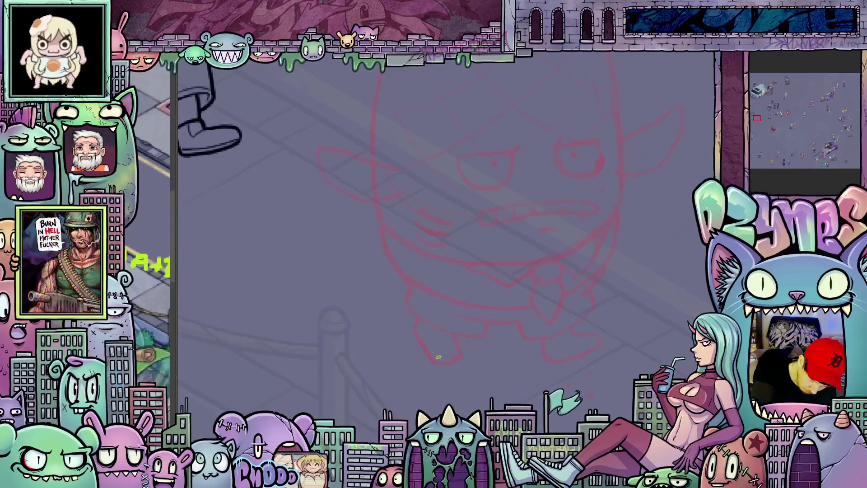
drag(477, 384, 424, 366)
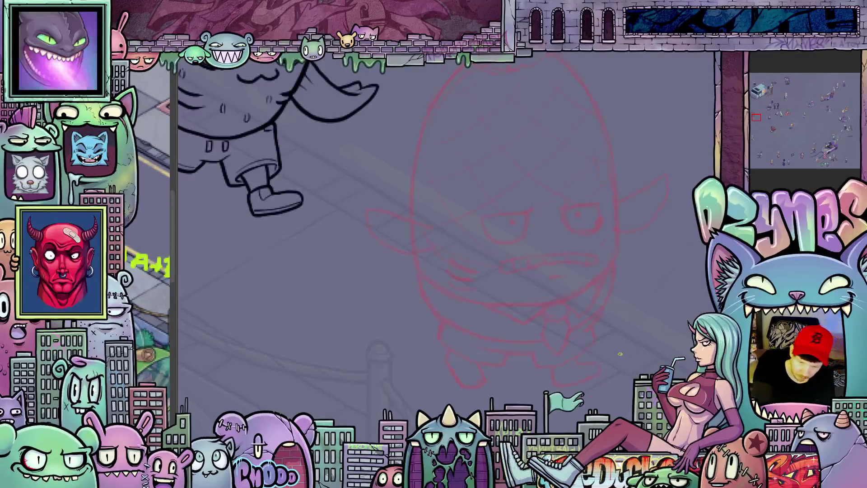
drag(601, 359, 410, 324)
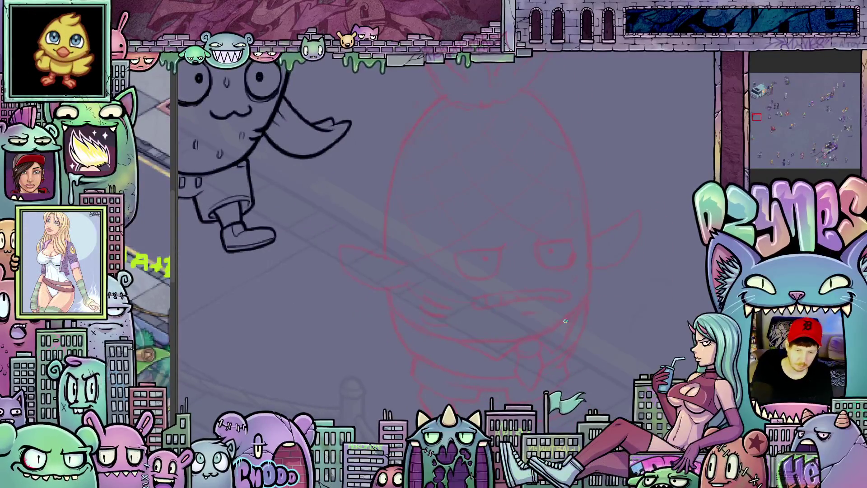
Tilt the view to a comfortable angle and ink the first black line atop the pineapple
drag(566, 321, 485, 281)
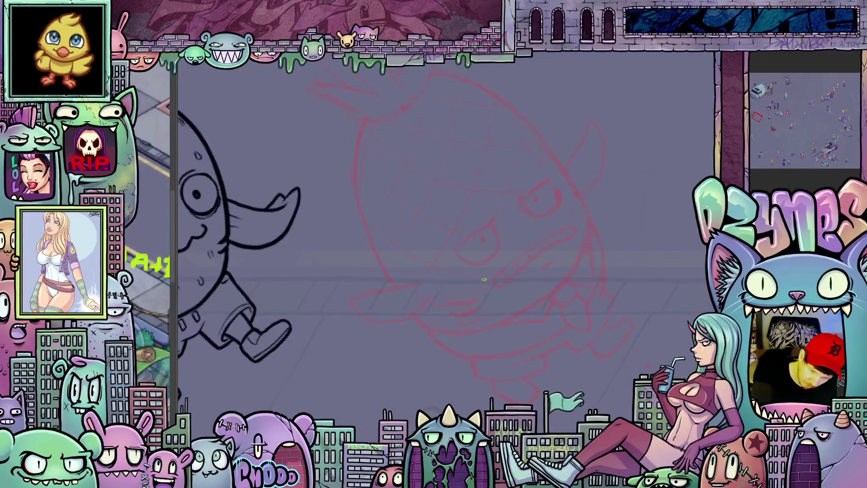
drag(568, 270, 560, 332)
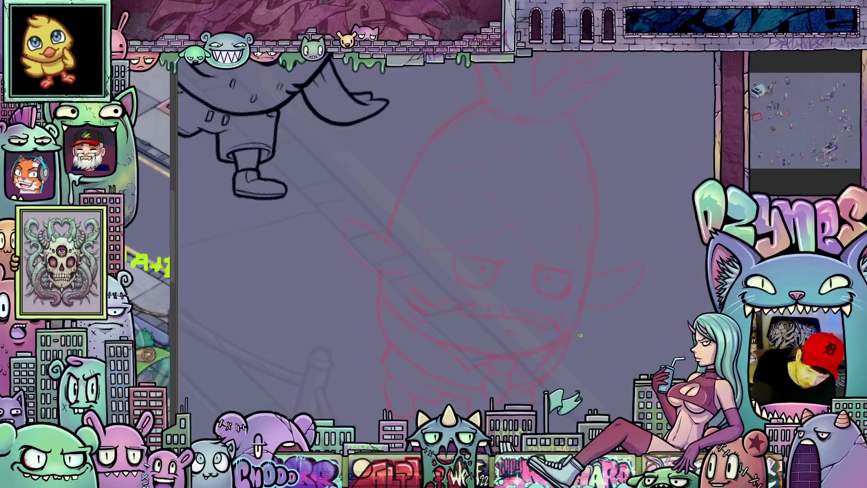
mouse_move(580, 334)
mouse_down()
mouse_move(638, 344)
mouse_move(609, 319)
mouse_up()
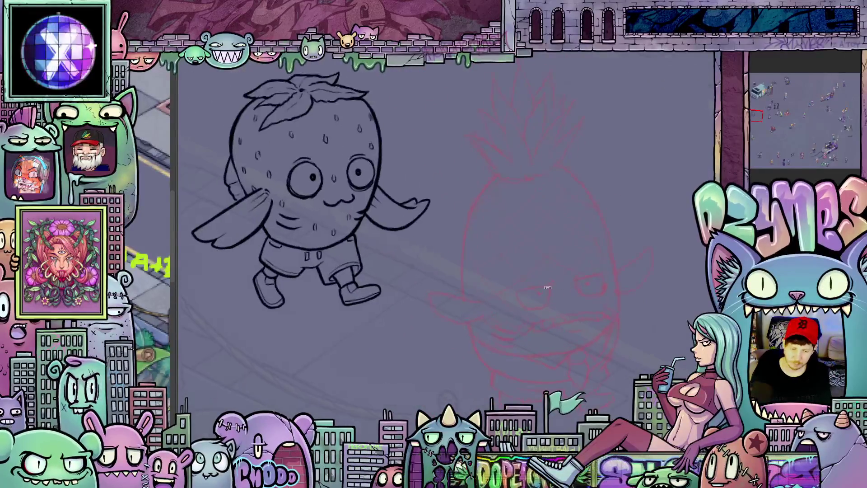
scroll(547, 288, up, 3)
mouse_move(548, 288)
mouse_down()
mouse_move(478, 286)
mouse_move(476, 177)
mouse_up()
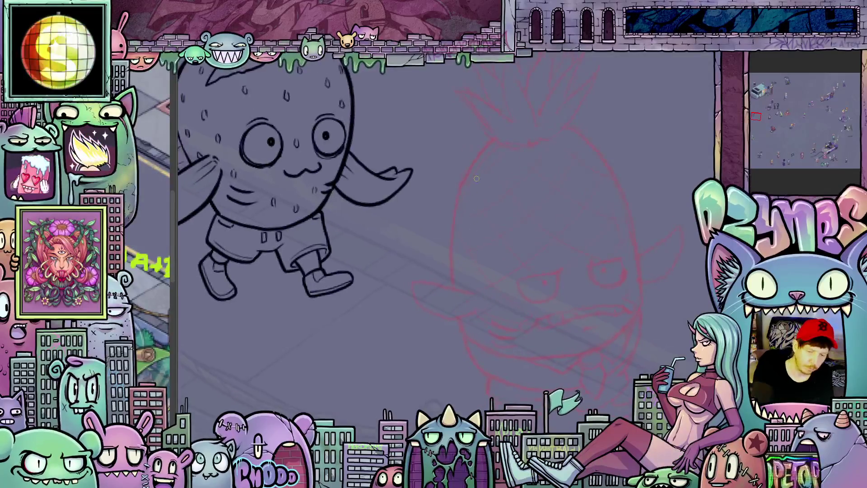
drag(488, 142, 481, 152)
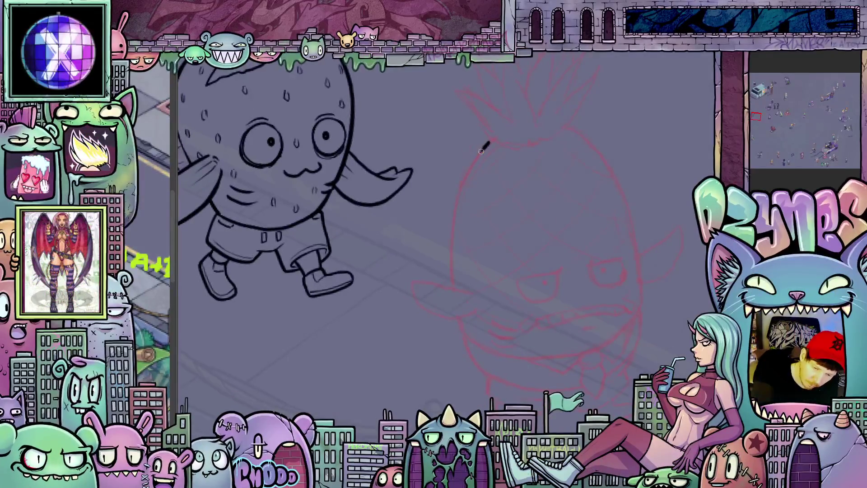
Ink the pineapple body's left and right side outlines over the red sketch
drag(464, 180, 451, 248)
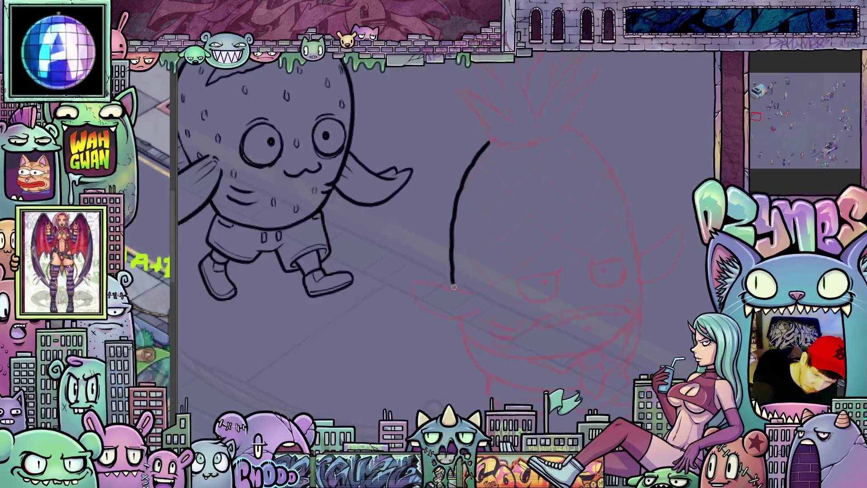
drag(453, 287, 350, 323)
drag(504, 178, 548, 247)
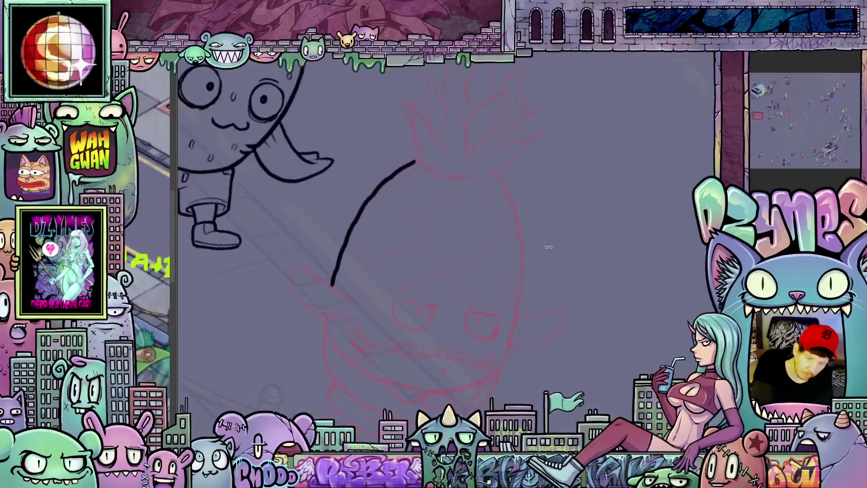
drag(501, 177, 517, 216)
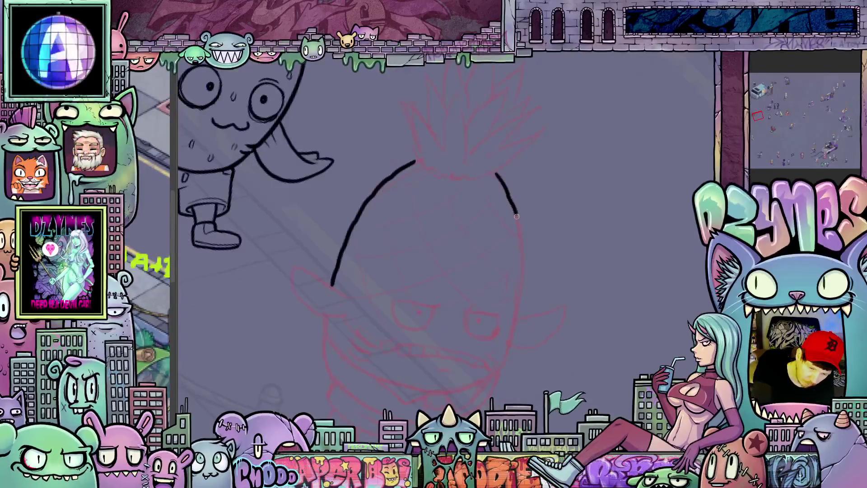
mouse_move(522, 250)
mouse_down()
mouse_move(522, 283)
mouse_move(550, 254)
mouse_move(543, 279)
mouse_up()
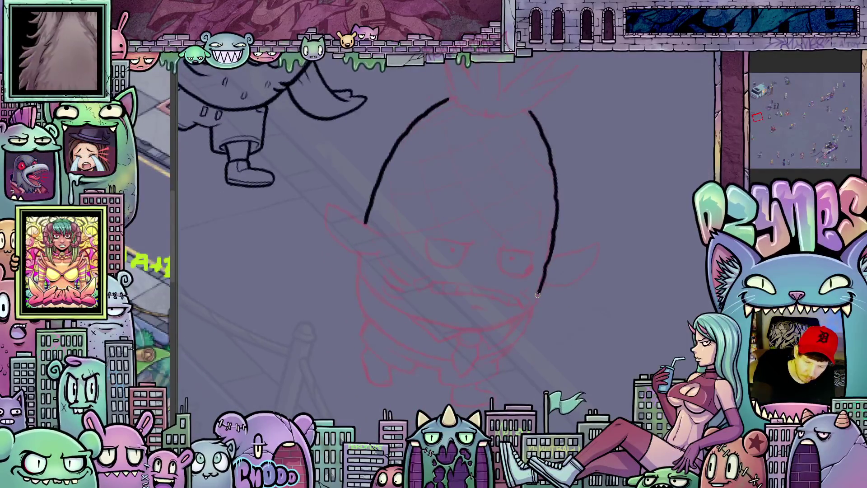
mouse_move(577, 275)
mouse_down()
mouse_move(563, 198)
mouse_move(573, 174)
mouse_move(562, 225)
mouse_up()
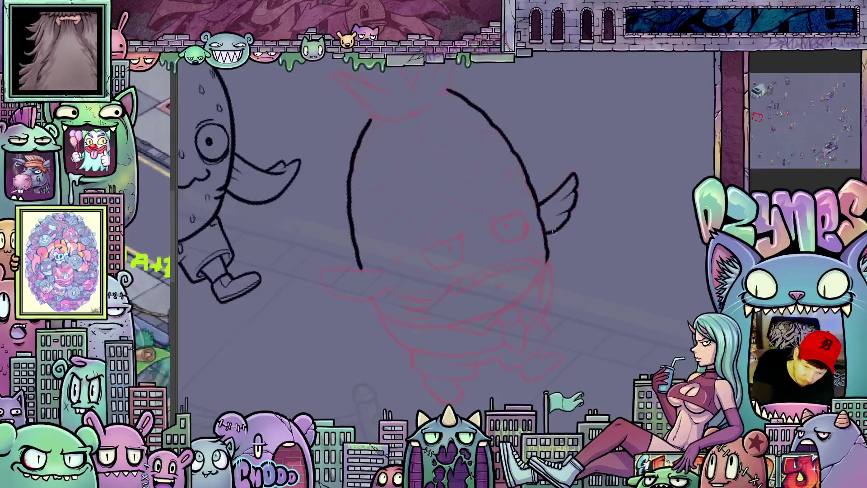
Ink the curled wing on one side and extend the body outline down the other
mouse_move(481, 309)
mouse_down()
mouse_move(630, 281)
mouse_move(505, 189)
mouse_up()
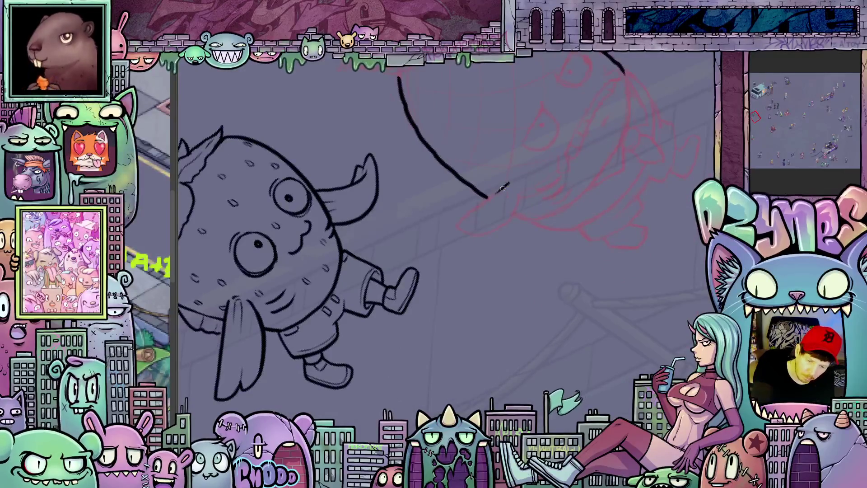
mouse_move(464, 217)
mouse_down()
mouse_move(492, 229)
mouse_move(508, 218)
mouse_up()
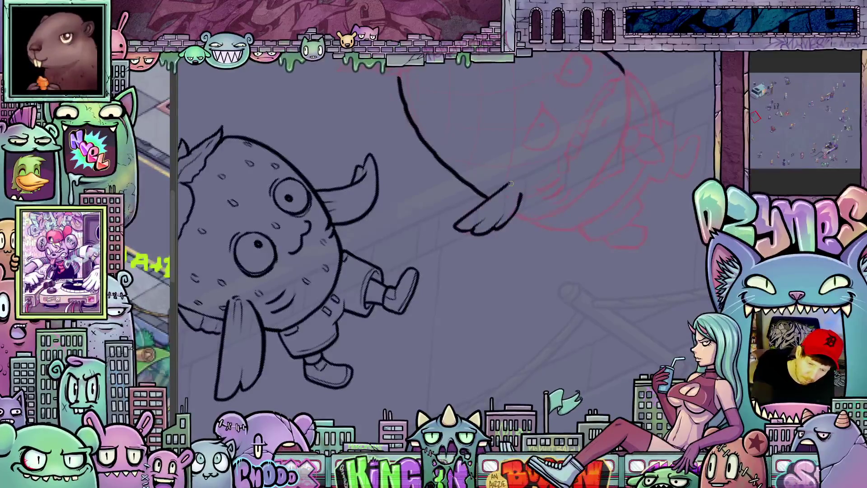
mouse_move(507, 184)
mouse_down()
mouse_move(518, 189)
mouse_move(542, 251)
mouse_move(517, 268)
mouse_move(439, 258)
mouse_up()
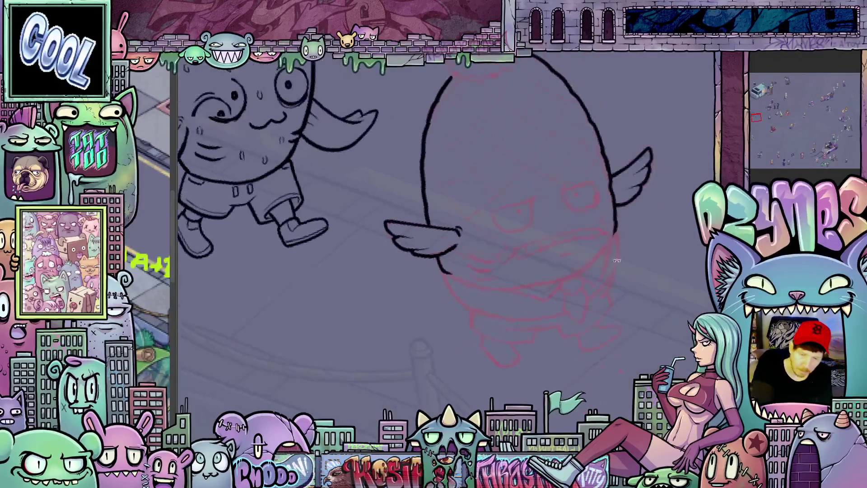
drag(465, 234, 435, 234)
mouse_move(539, 114)
mouse_down()
mouse_move(545, 170)
mouse_move(520, 216)
mouse_up()
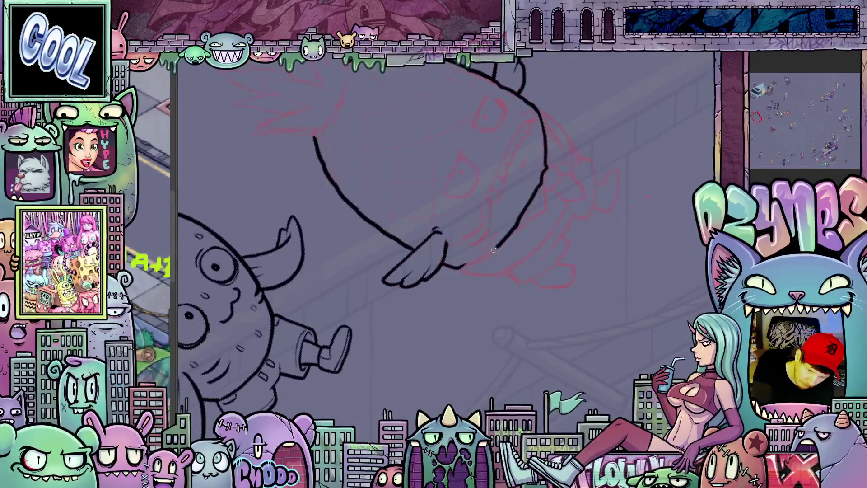
drag(465, 266, 563, 256)
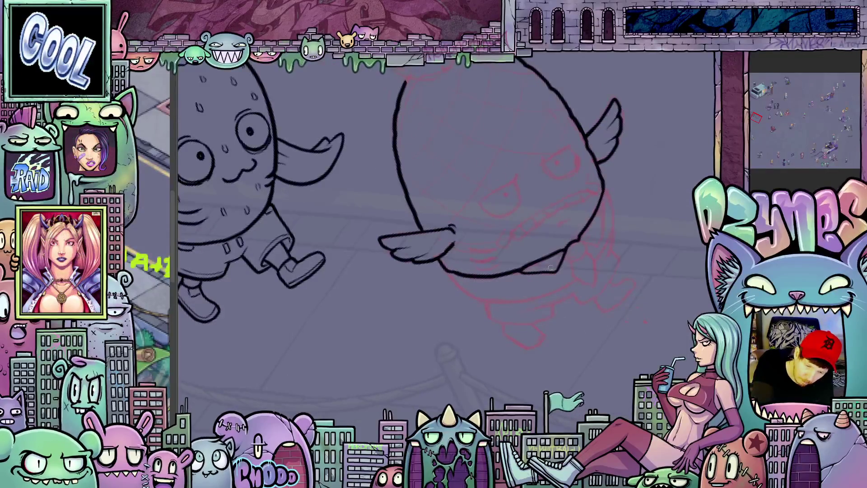
mouse_move(548, 266)
mouse_down()
mouse_move(576, 299)
mouse_move(600, 279)
mouse_up()
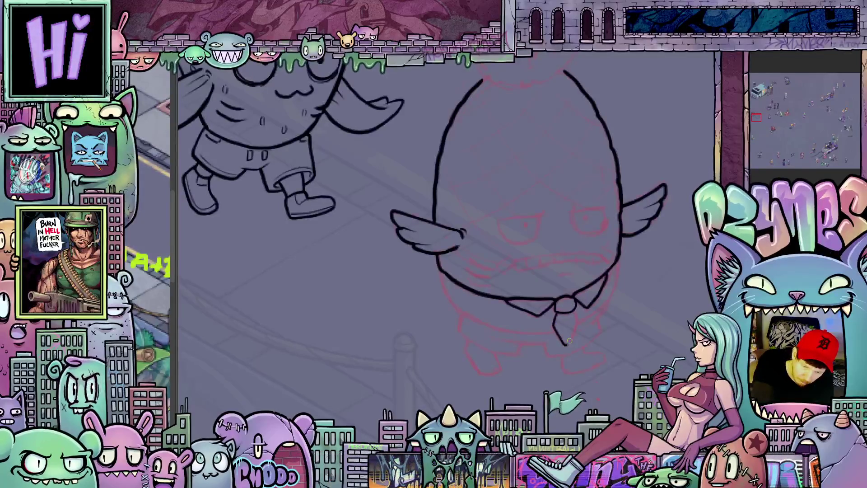
Ink the pointed tie below the collar knot and tilt the canvas toward the lower edge
drag(554, 310, 572, 310)
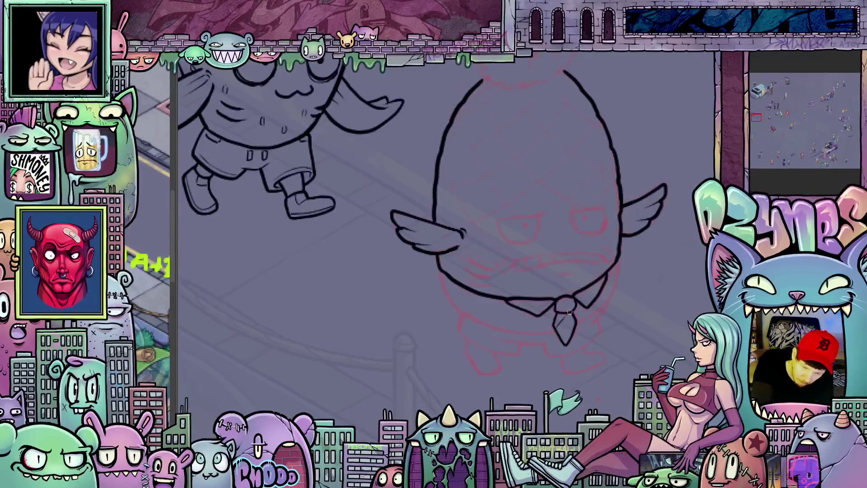
drag(528, 203, 522, 210)
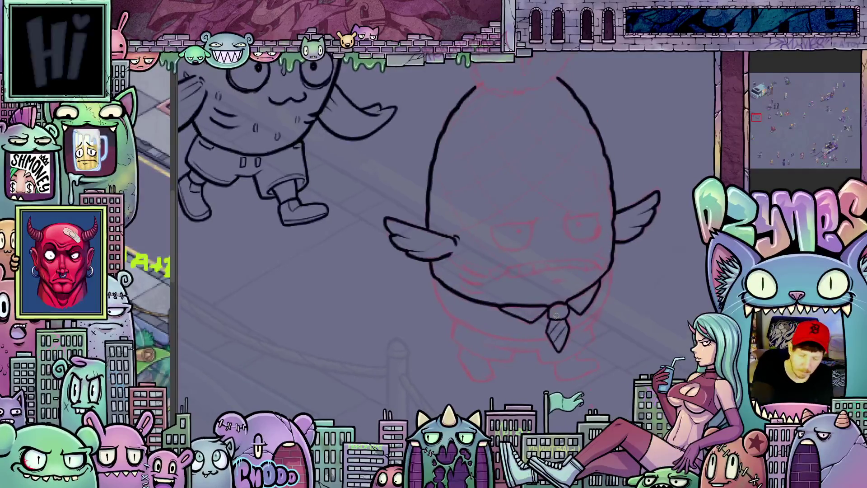
mouse_move(550, 309)
mouse_down()
mouse_move(593, 333)
mouse_move(606, 300)
mouse_move(457, 226)
mouse_up()
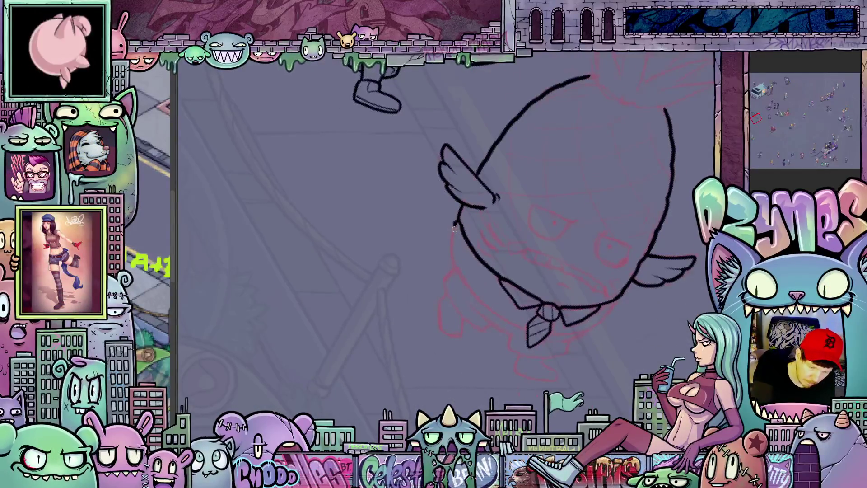
mouse_move(453, 229)
mouse_down()
mouse_move(630, 280)
mouse_move(614, 244)
mouse_up()
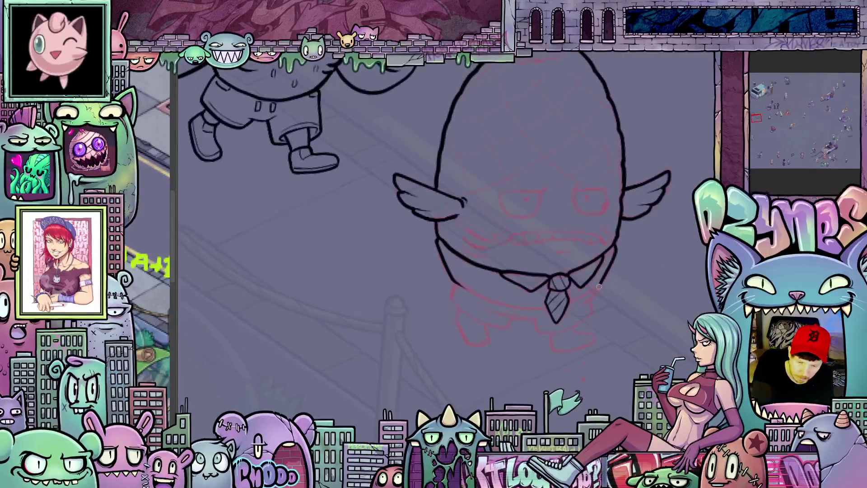
drag(624, 326, 571, 270)
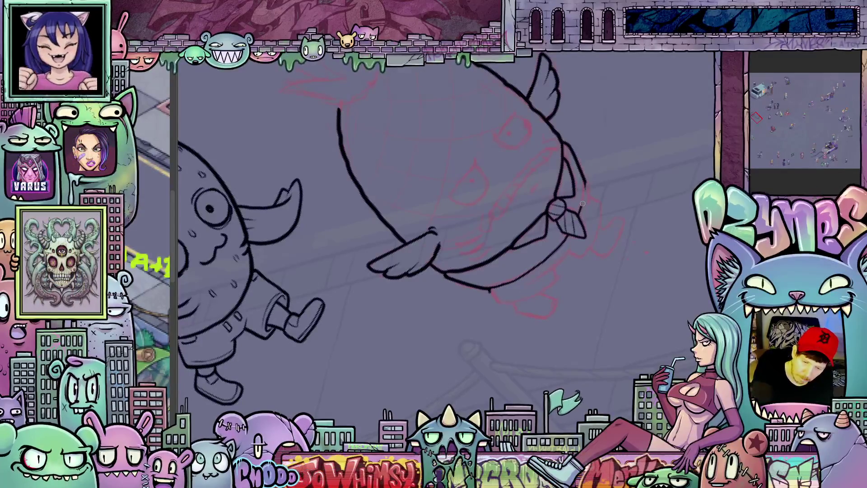
mouse_move(579, 215)
mouse_down()
mouse_move(637, 239)
mouse_move(602, 274)
mouse_up()
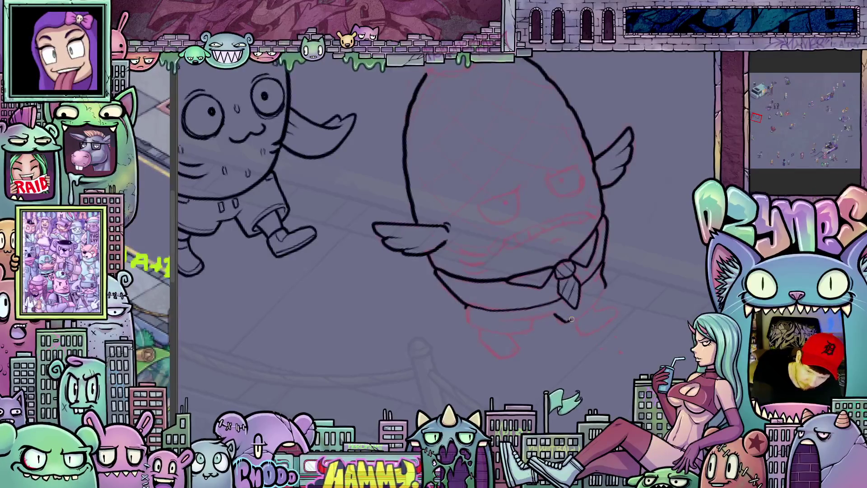
Ink the lower-right stroke of the body, undoing and redrawing it cleanly
drag(571, 318, 599, 297)
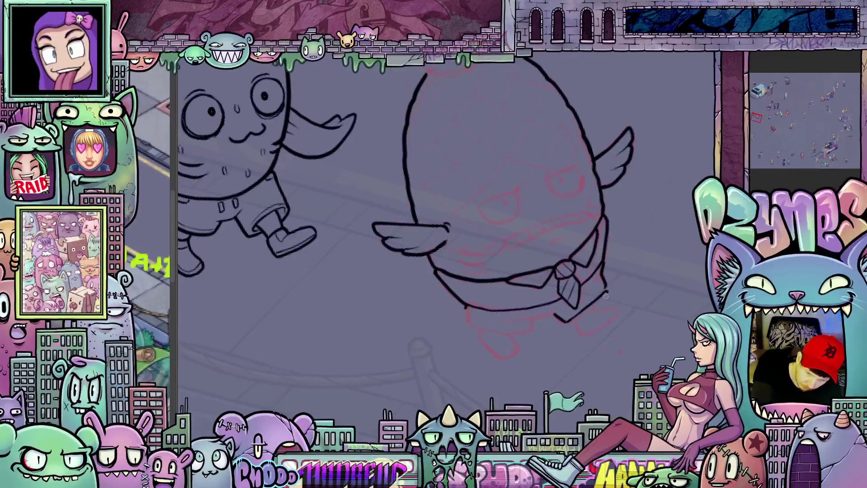
key(ctrl+z)
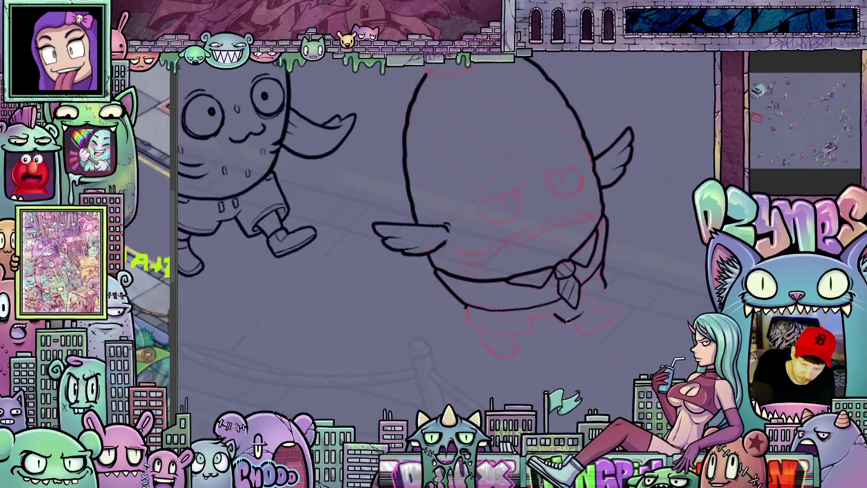
drag(572, 317, 605, 288)
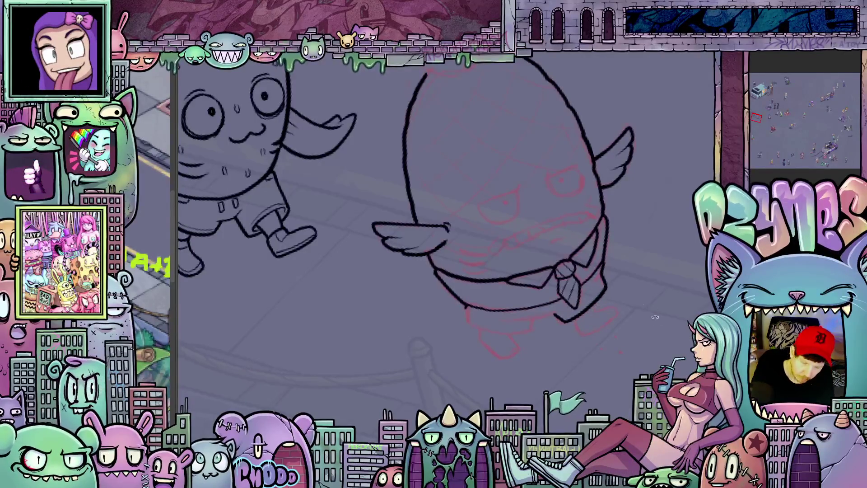
drag(655, 316, 419, 303)
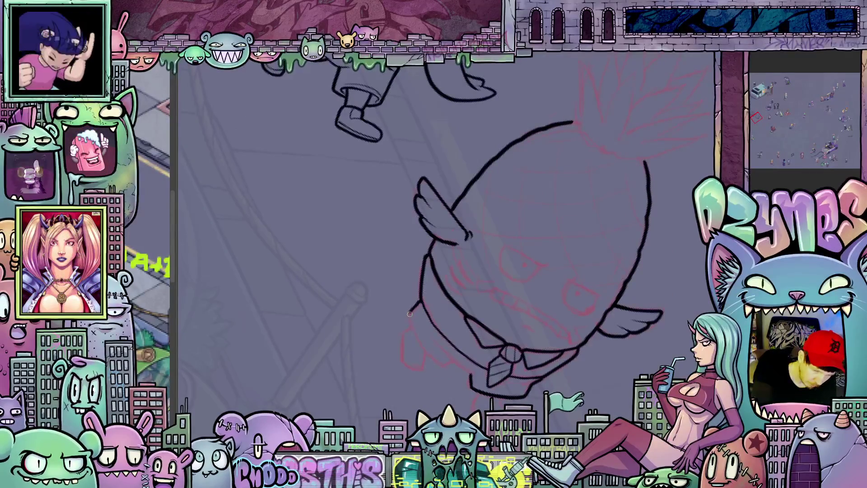
mouse_move(409, 313)
mouse_down()
mouse_move(630, 339)
mouse_move(546, 298)
mouse_up()
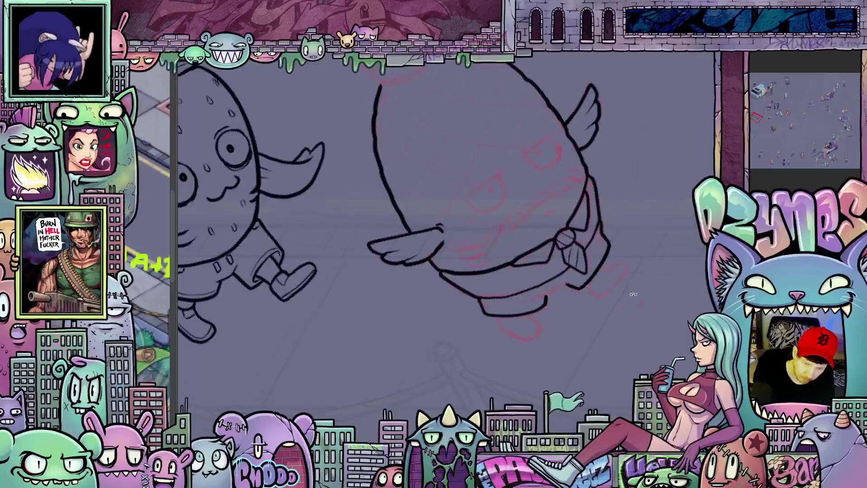
drag(633, 294, 394, 317)
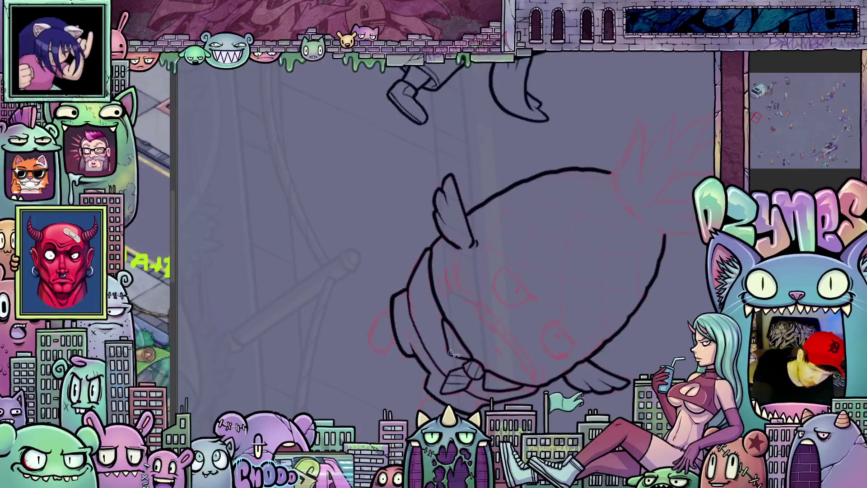
drag(453, 352, 596, 315)
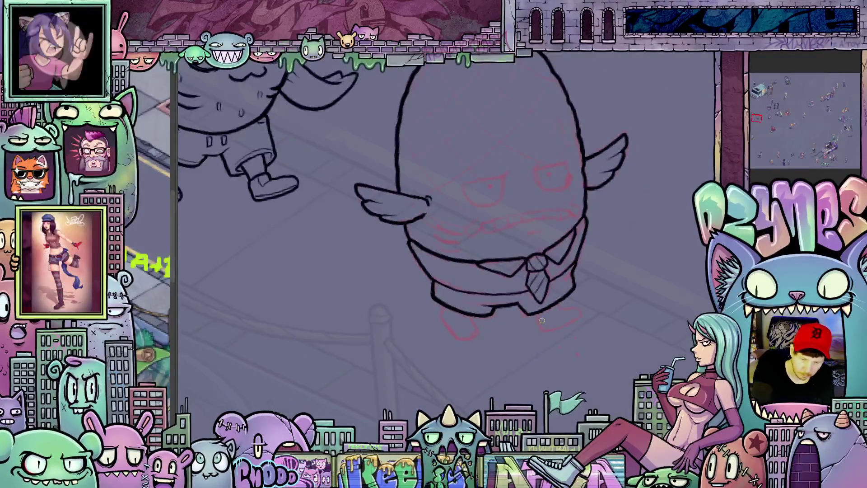
Ink the right foot and the left foot outline beneath the body
mouse_move(538, 314)
mouse_down()
mouse_move(541, 328)
mouse_move(579, 317)
mouse_up()
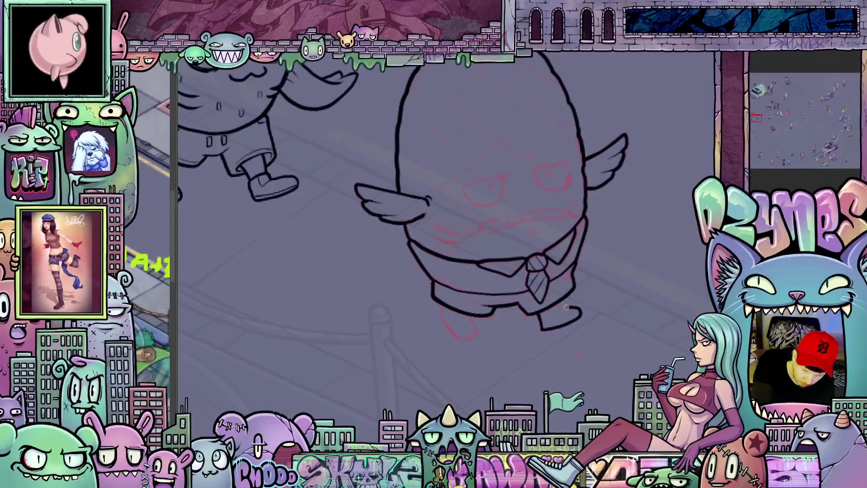
drag(520, 368, 548, 319)
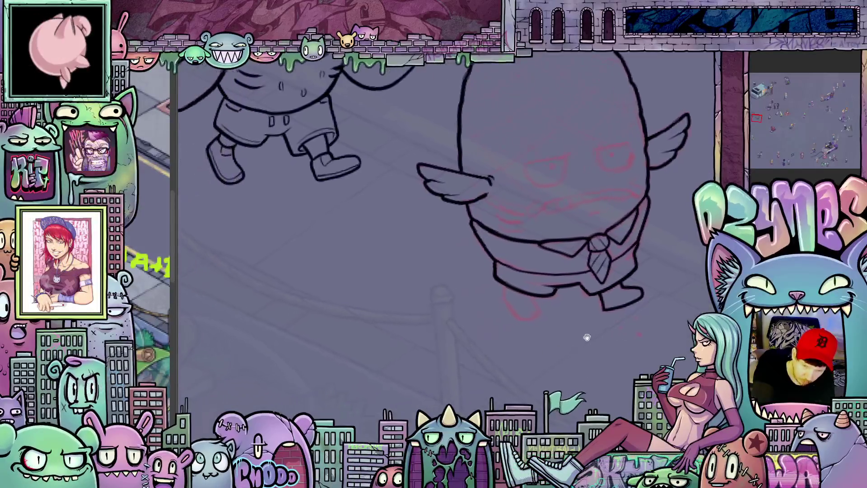
drag(502, 296, 513, 320)
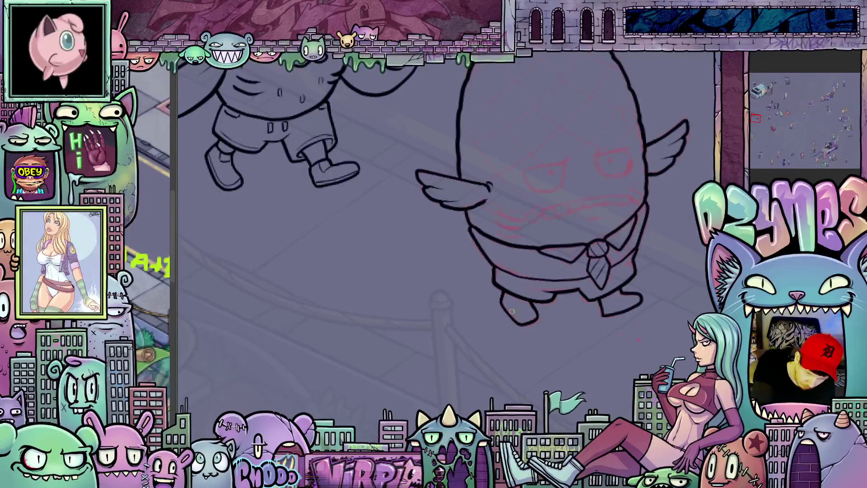
drag(634, 346, 590, 343)
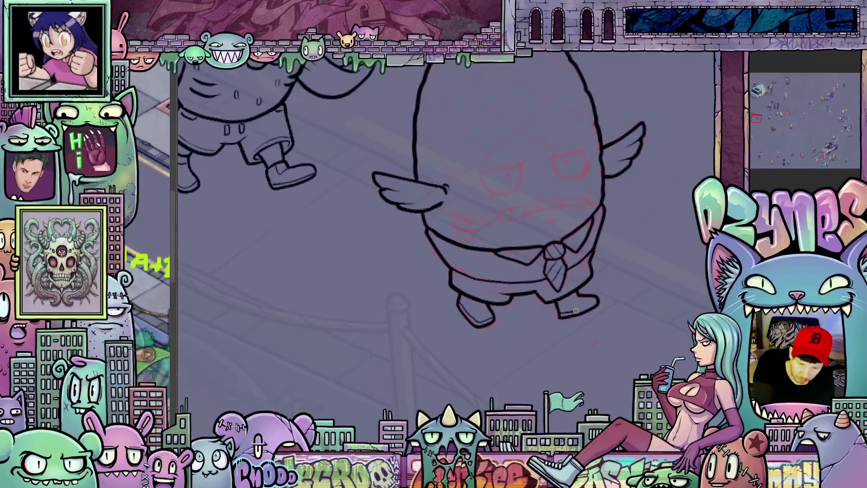
drag(590, 304, 528, 362)
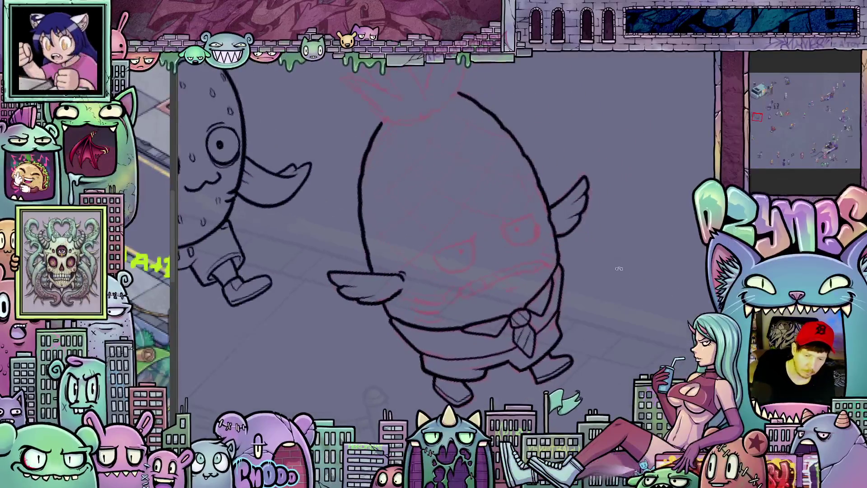
Thicken the ends of the pineapple's gritted-teeth mouth line
drag(528, 362, 470, 290)
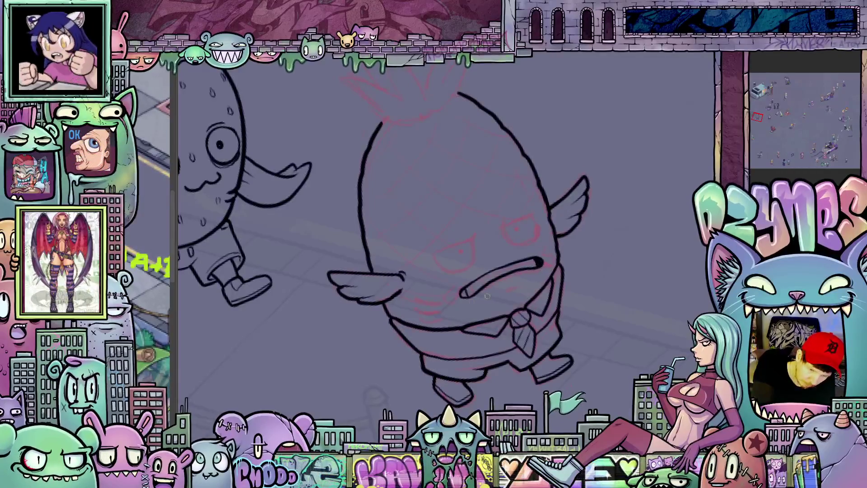
drag(464, 292, 535, 264)
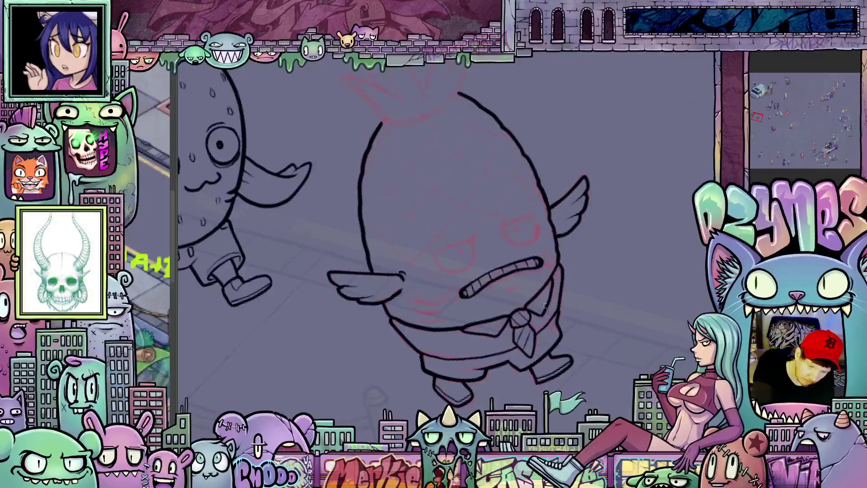
key(asciicircum)
drag(586, 350, 539, 282)
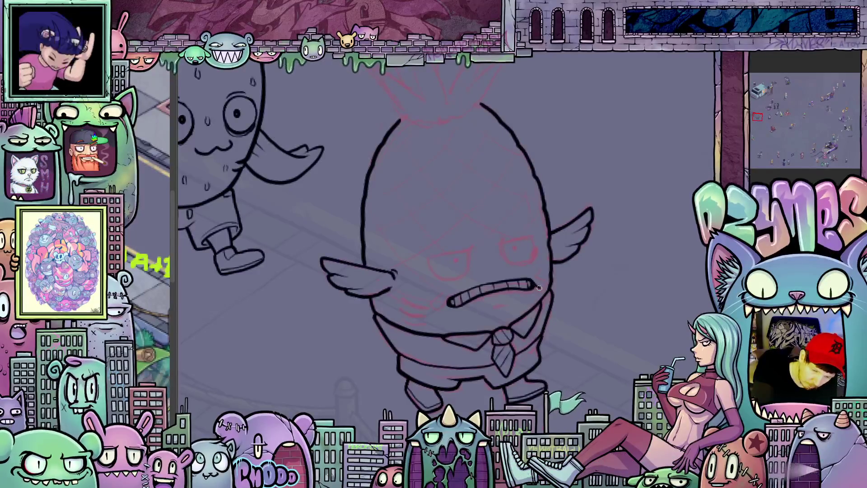
Ink the pineapple's angry, heavy-browed right eye
drag(609, 311, 483, 289)
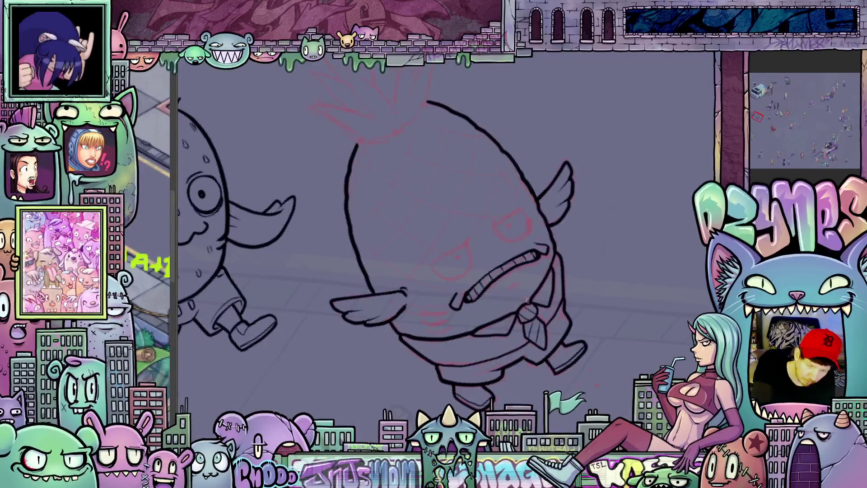
drag(461, 297, 518, 384)
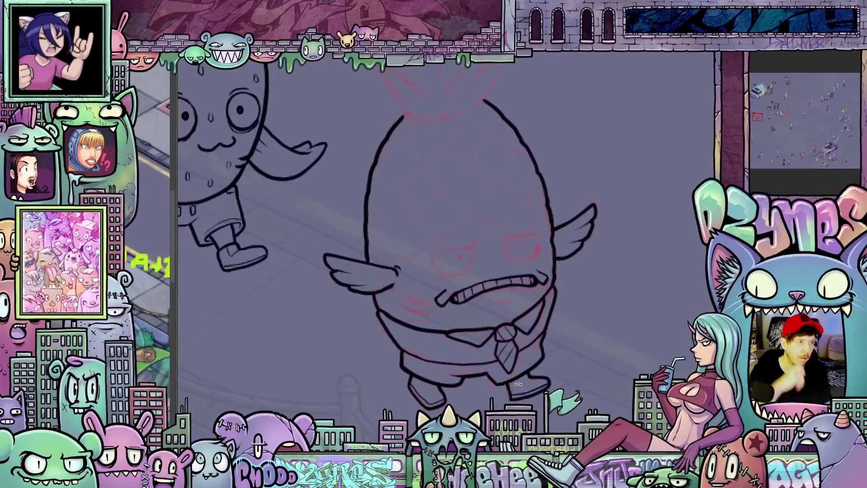
drag(541, 345, 572, 361)
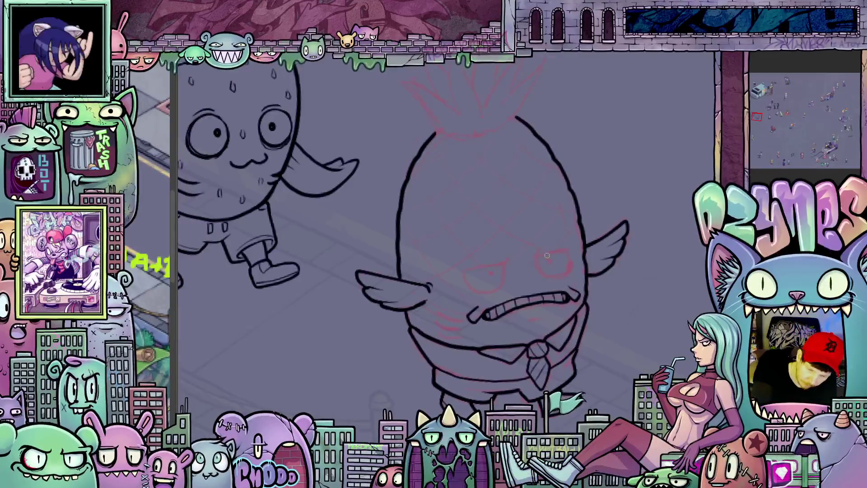
mouse_move(535, 256)
mouse_down()
mouse_move(552, 253)
mouse_move(544, 272)
mouse_up()
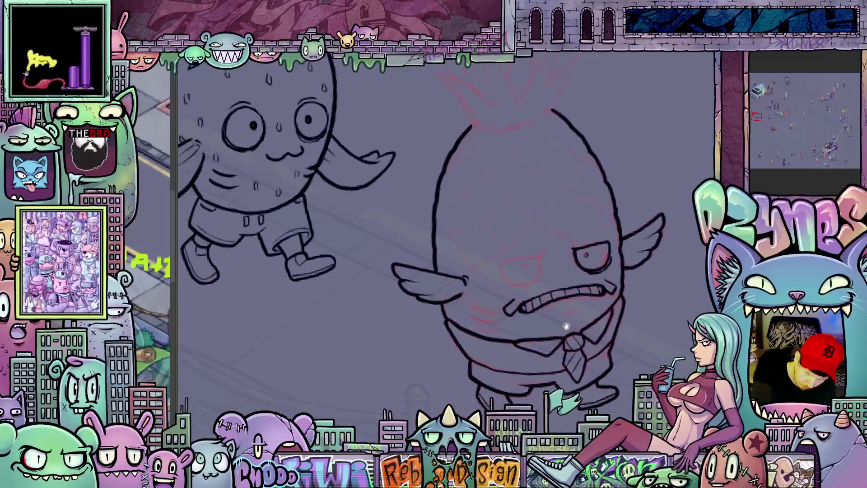
Pan, tilt and zoom onto the pineapple's face for the left eye and chin tuft
drag(499, 261, 553, 254)
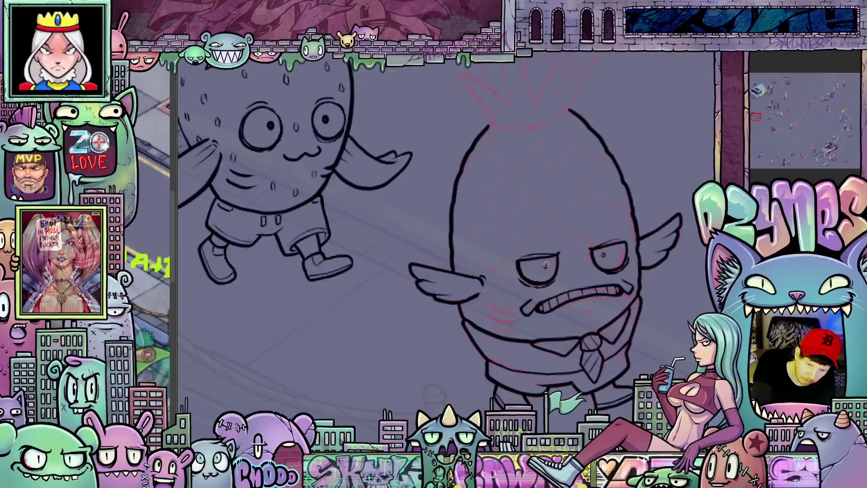
drag(545, 266, 572, 279)
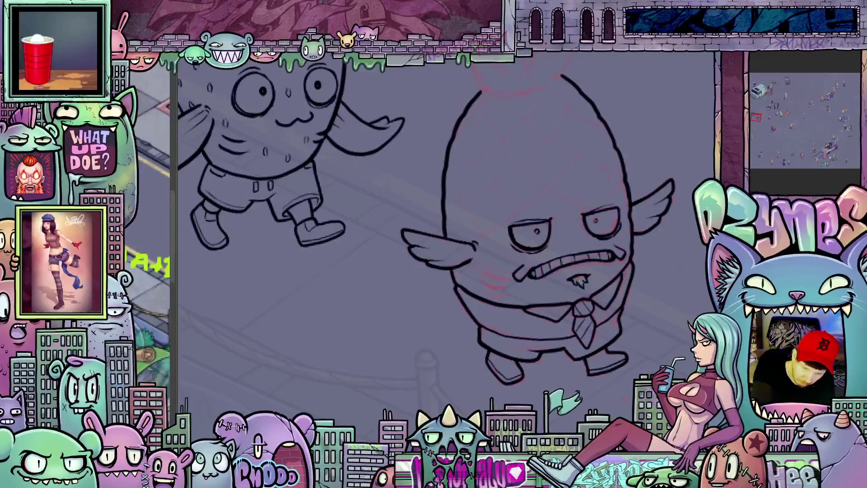
drag(528, 223, 609, 318)
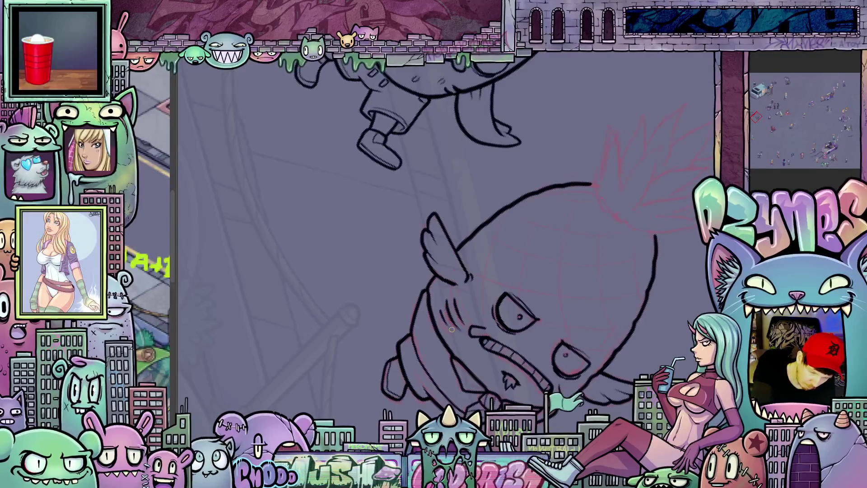
Draw a curved diagonal rind line across the pineapple's upper body
mouse_move(451, 328)
mouse_down()
mouse_move(663, 292)
mouse_move(601, 300)
mouse_up()
scroll(548, 340, up, 2)
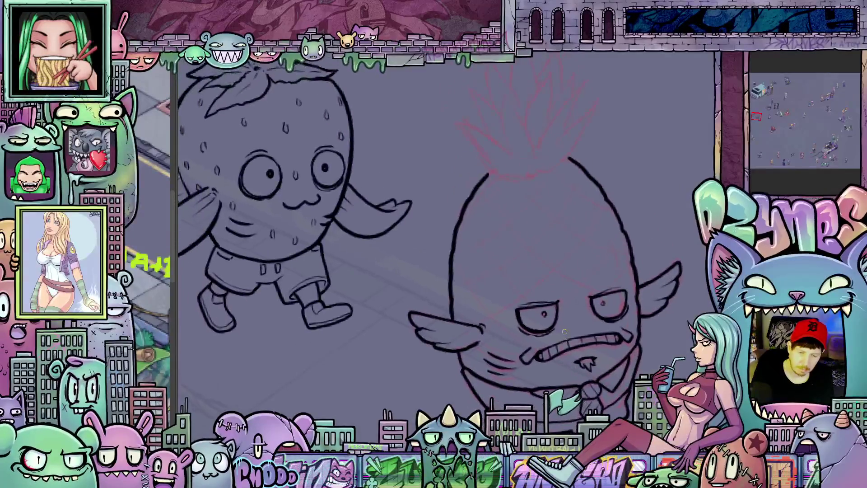
scroll(561, 280, up, 2)
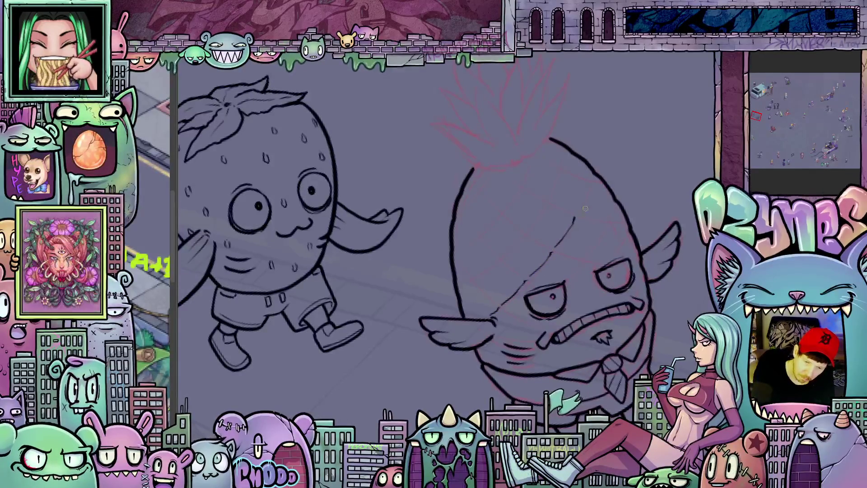
mouse_move(576, 212)
mouse_down()
mouse_move(587, 183)
mouse_move(477, 282)
mouse_up()
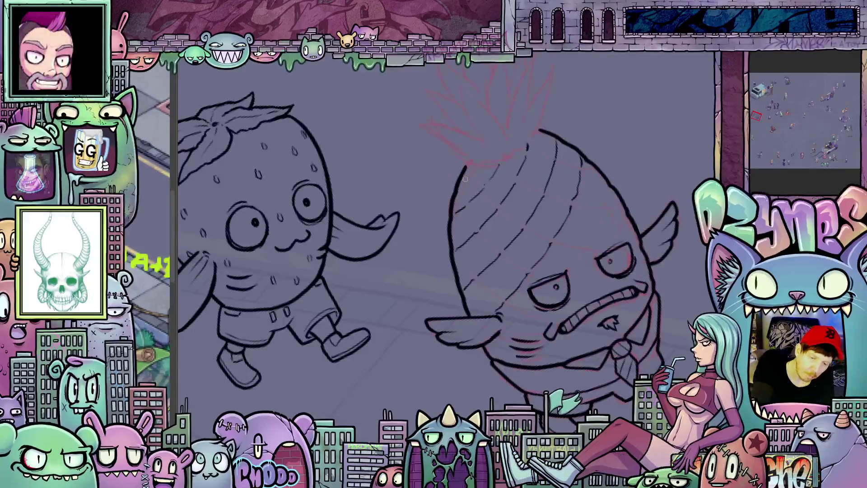
drag(479, 164, 584, 218)
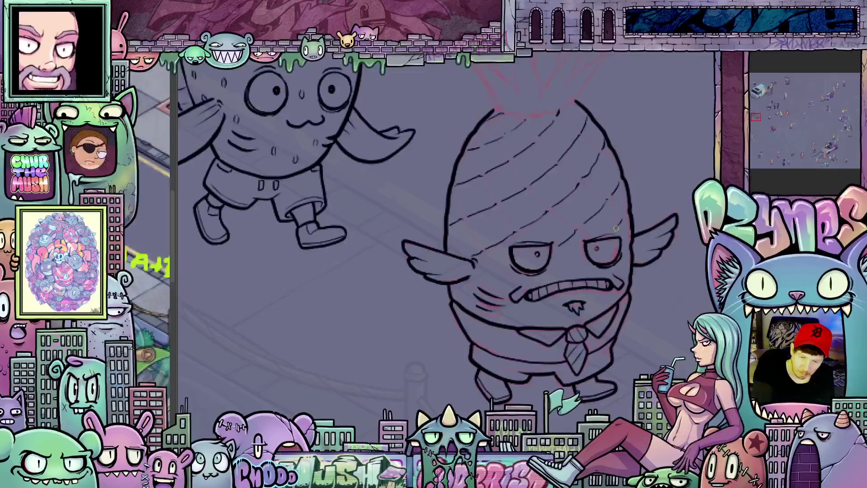
Ink crossing skin lines over the first set to form the diamond lattice
mouse_move(567, 281)
mouse_down()
mouse_move(564, 332)
mouse_move(532, 320)
mouse_up()
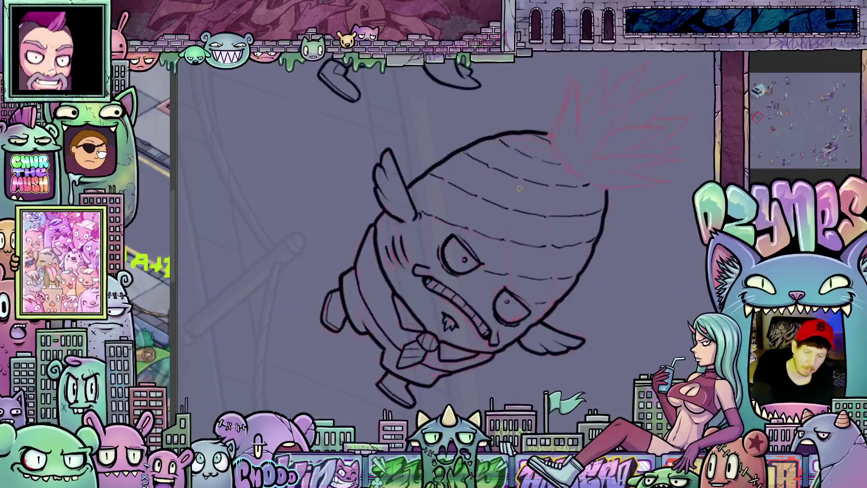
drag(519, 179, 511, 208)
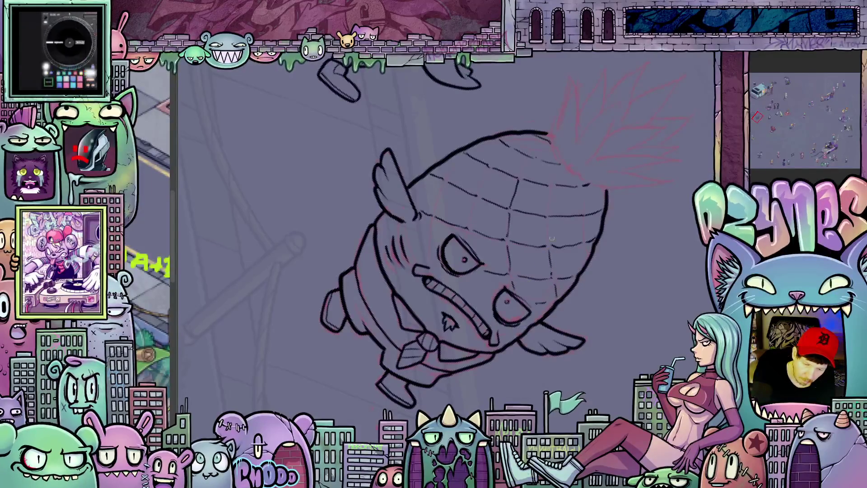
drag(553, 214, 550, 191)
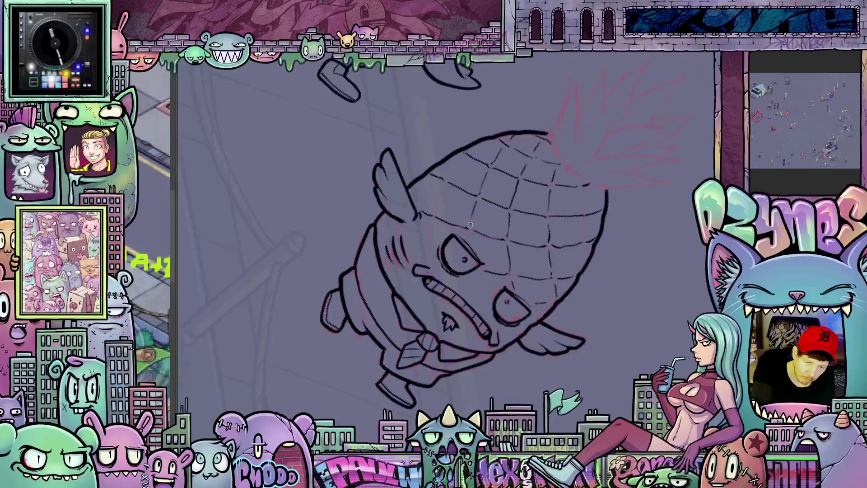
drag(582, 293, 562, 264)
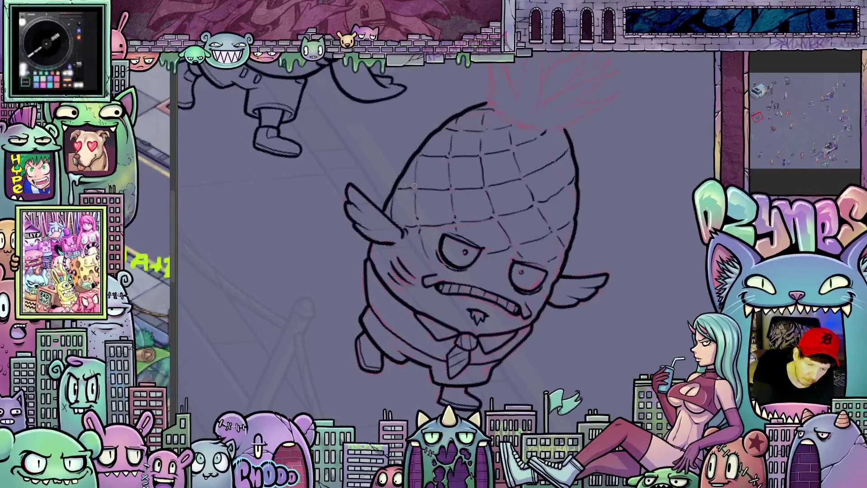
drag(613, 303, 610, 250)
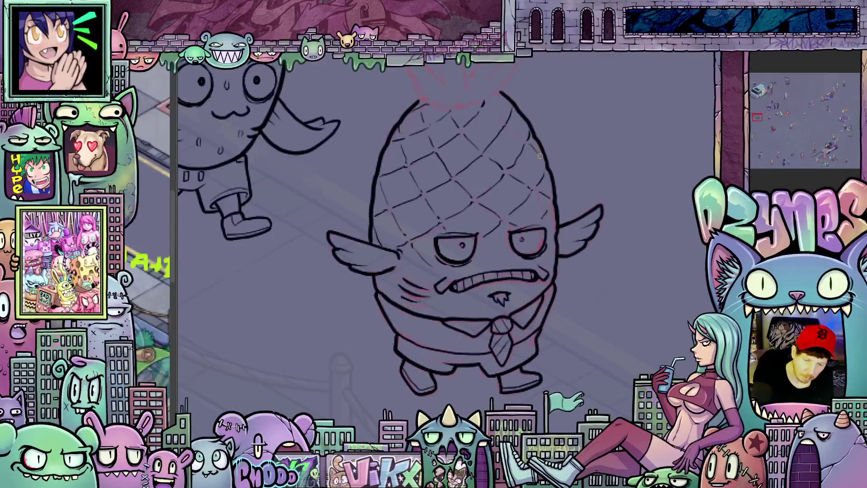
drag(597, 185, 578, 204)
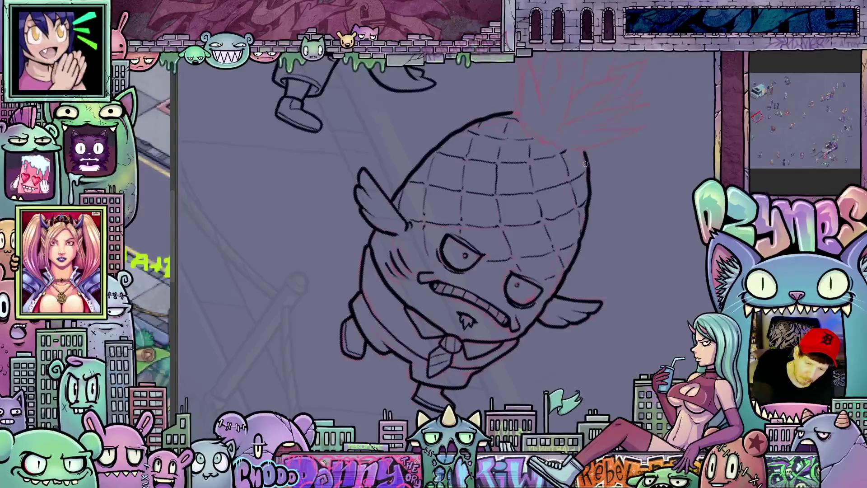
drag(629, 286, 581, 239)
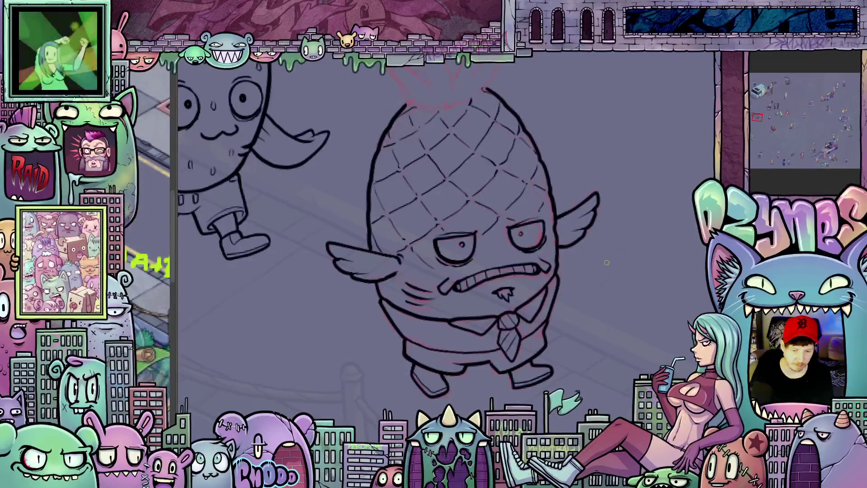
scroll(606, 262, down, 3)
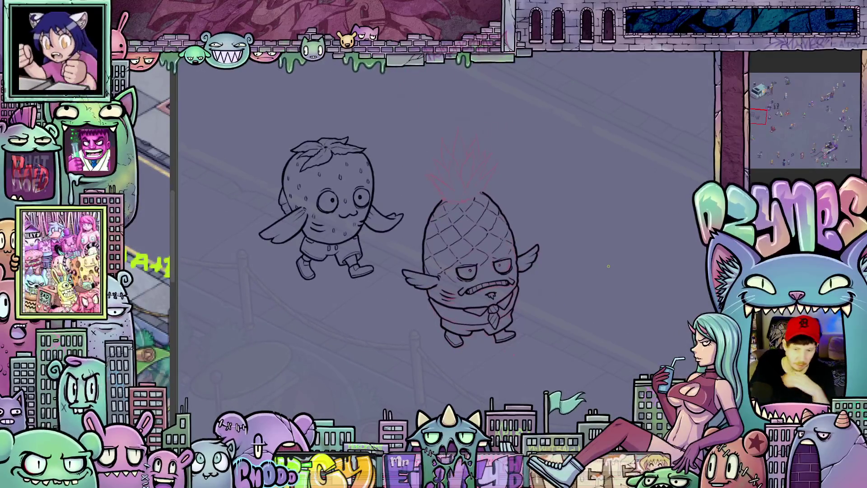
Adjust the view to see the finished pineapple beside the inked strawberry
key(-)
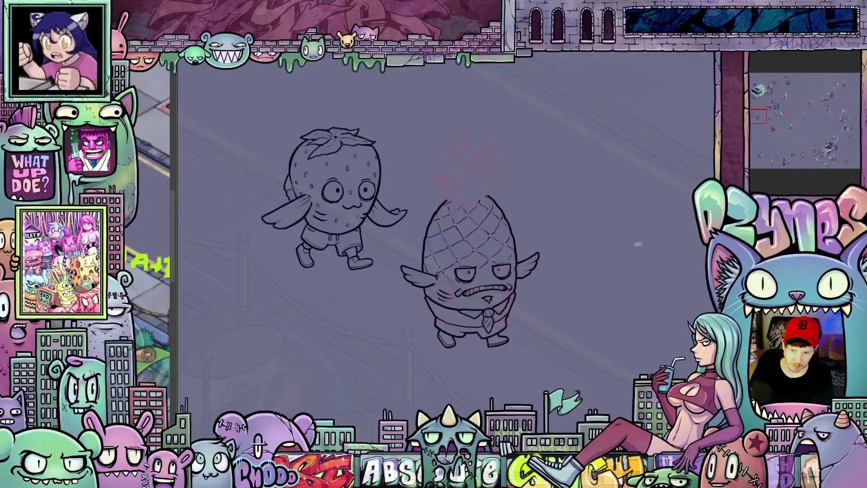
drag(614, 251, 609, 287)
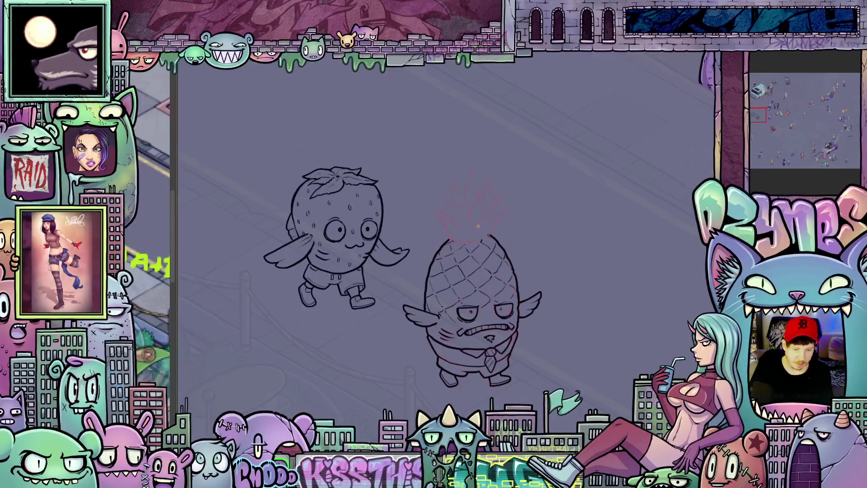
scroll(444, 237, down, 2)
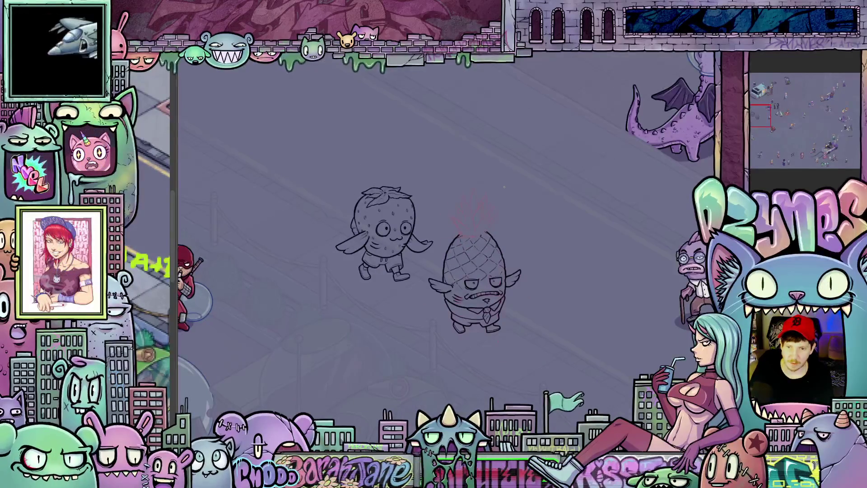